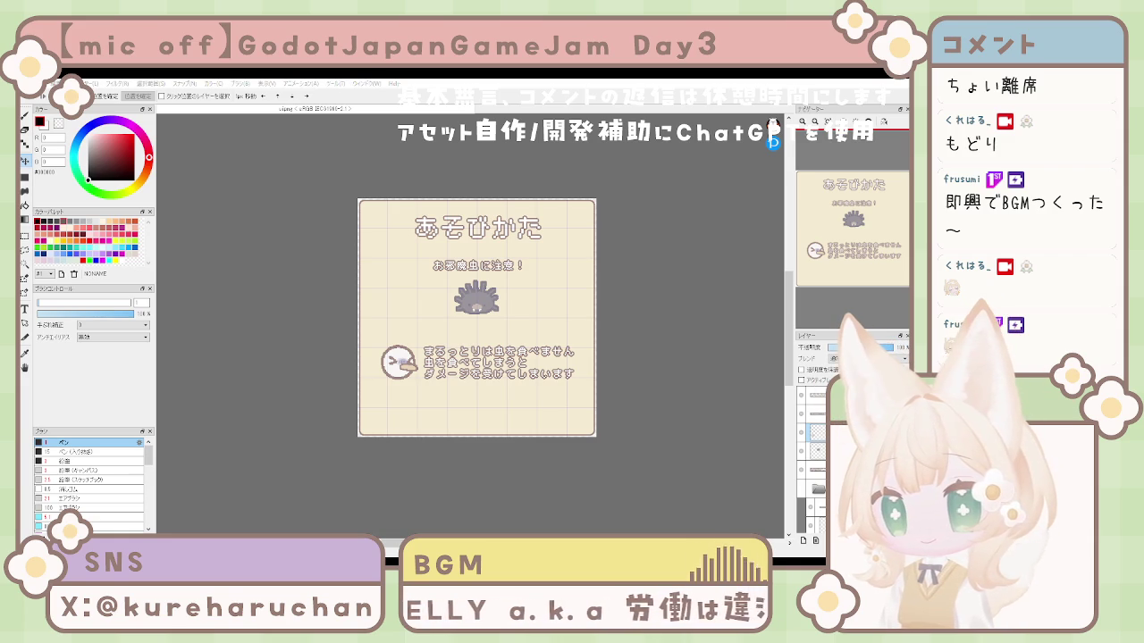
Nudge the bird icon and its three-line warning text about 13 px higher on the card
{"action": "left_click", "coordinate": [543, 406]}
{"action": "left_click_drag", "start_coordinate": [544, 407], "coordinate": [548, 392]}
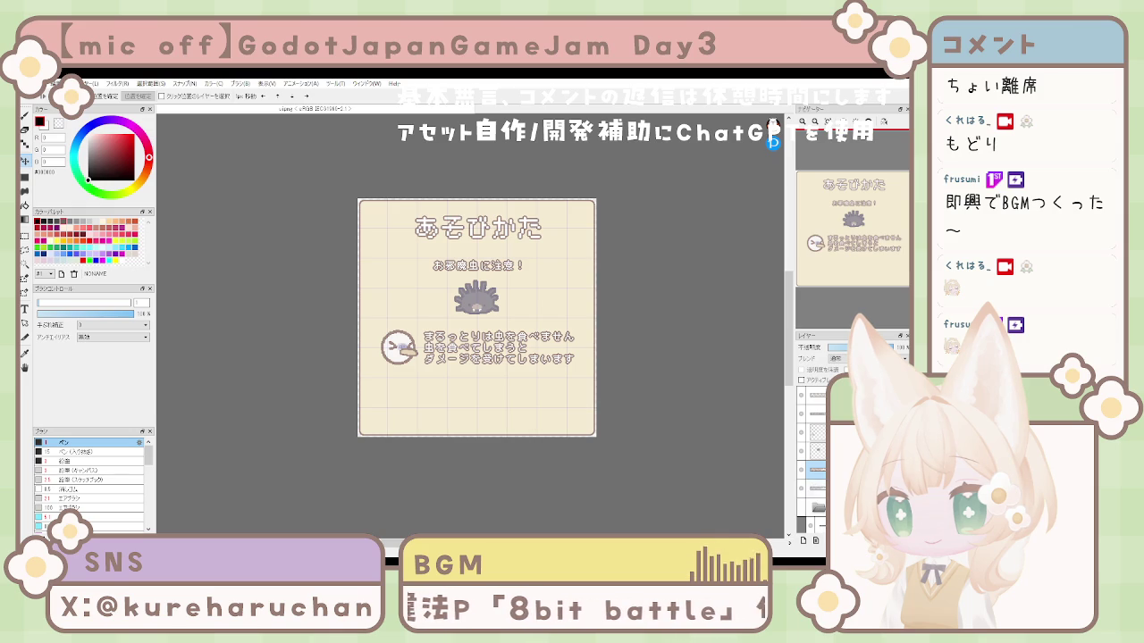
{"action": "key", "text": "ctrl+c"}
{"action": "key", "text": "ctrl+v"}
{"action": "left_click_drag", "start_coordinate": [529, 390], "coordinate": [528, 435]}
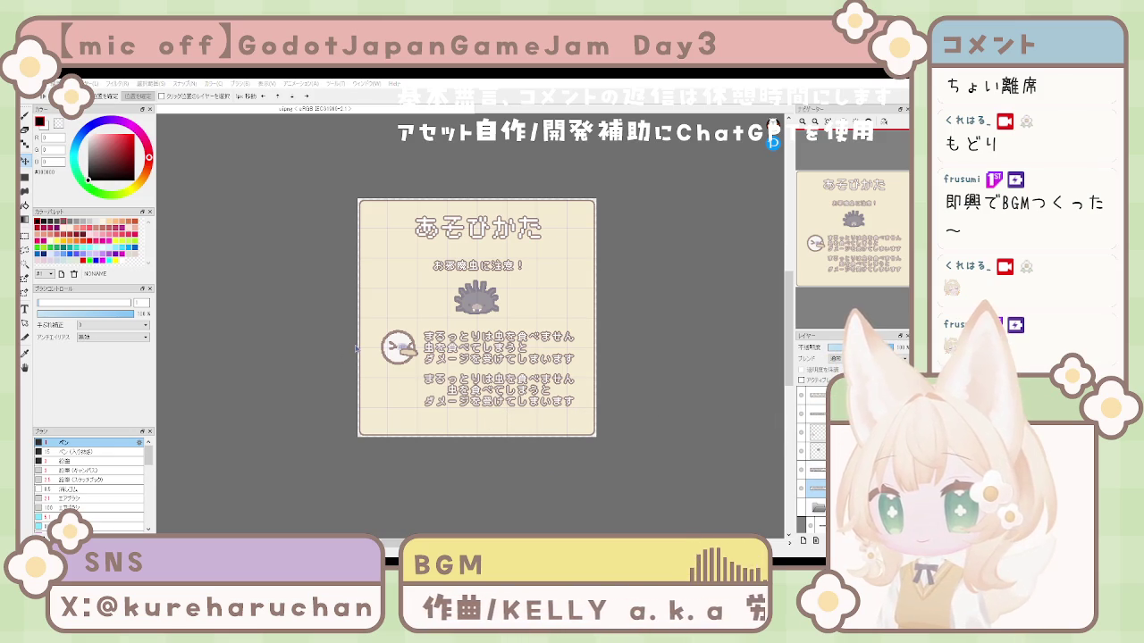
{"action": "key", "text": "ctrl+z"}
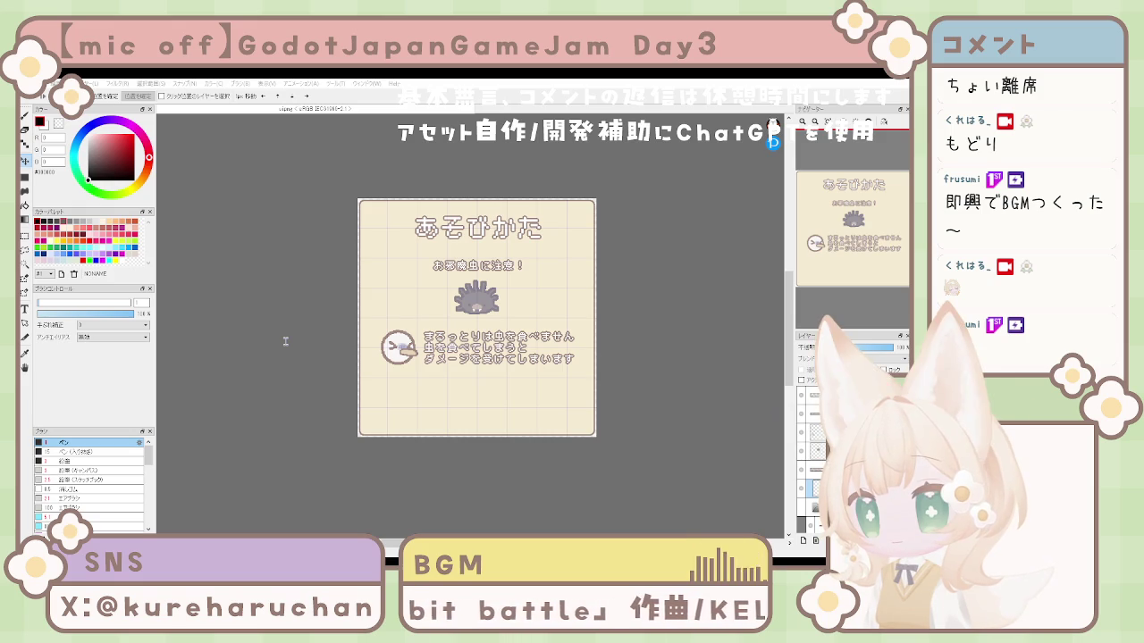
Type the hint lines 'うまくお邪魔虫を回避して' and 'たくさんのフルーツを集めましょう！' with kanji conversion
{"action": "type", "text": "うまくお邪魔虫を回避して"}
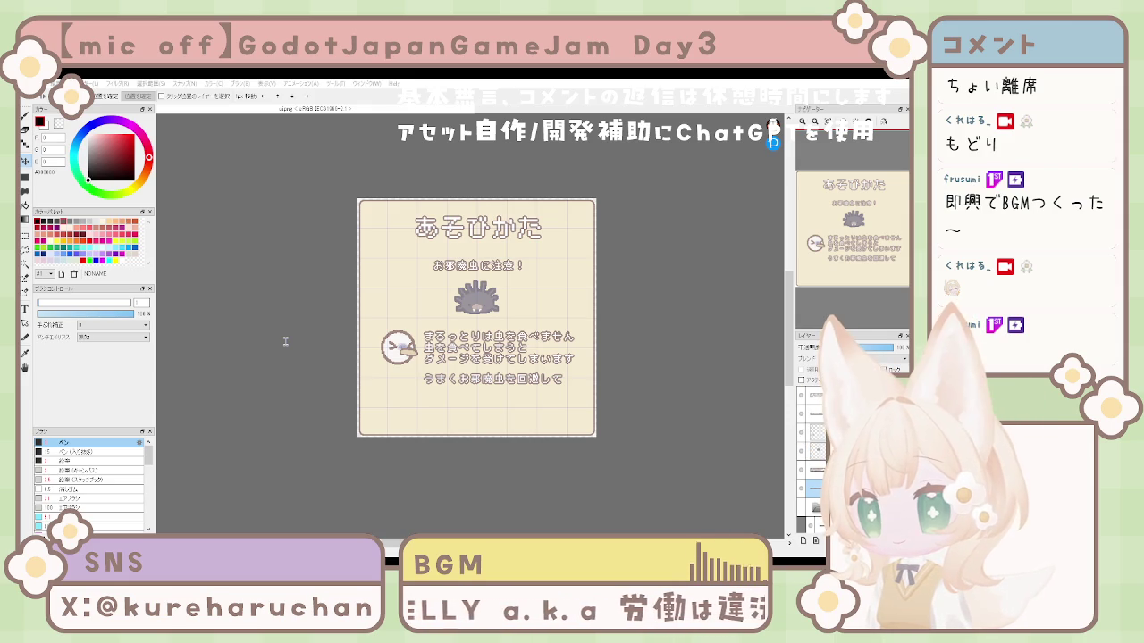
{"action": "type", "text": "フルーツで"}
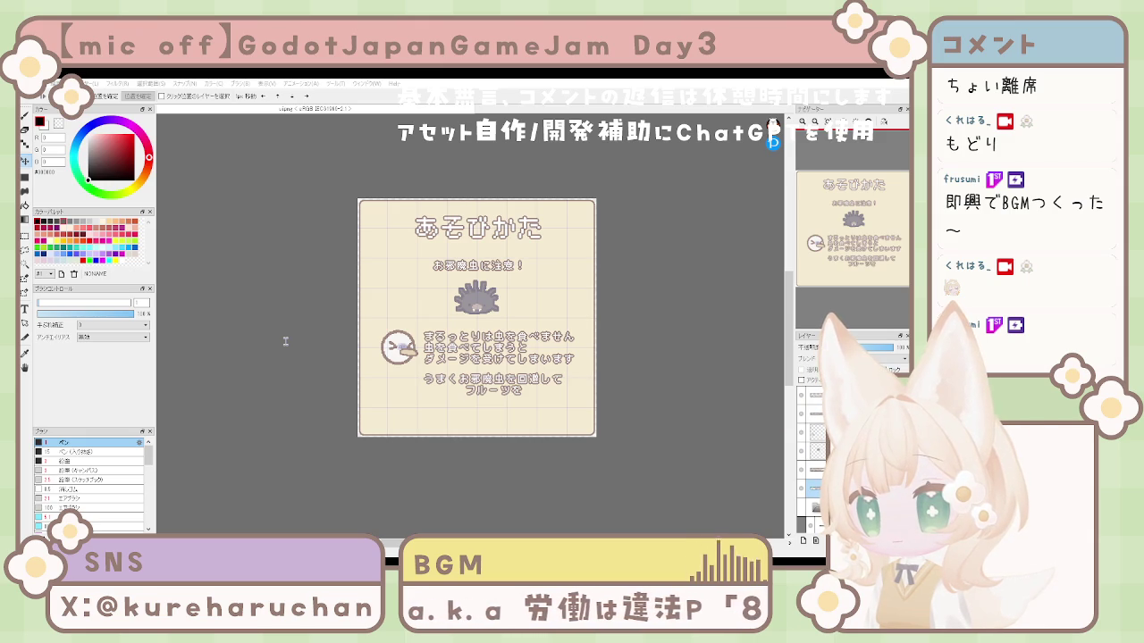
{"action": "type", "text": "たくさんのフルーツを"}
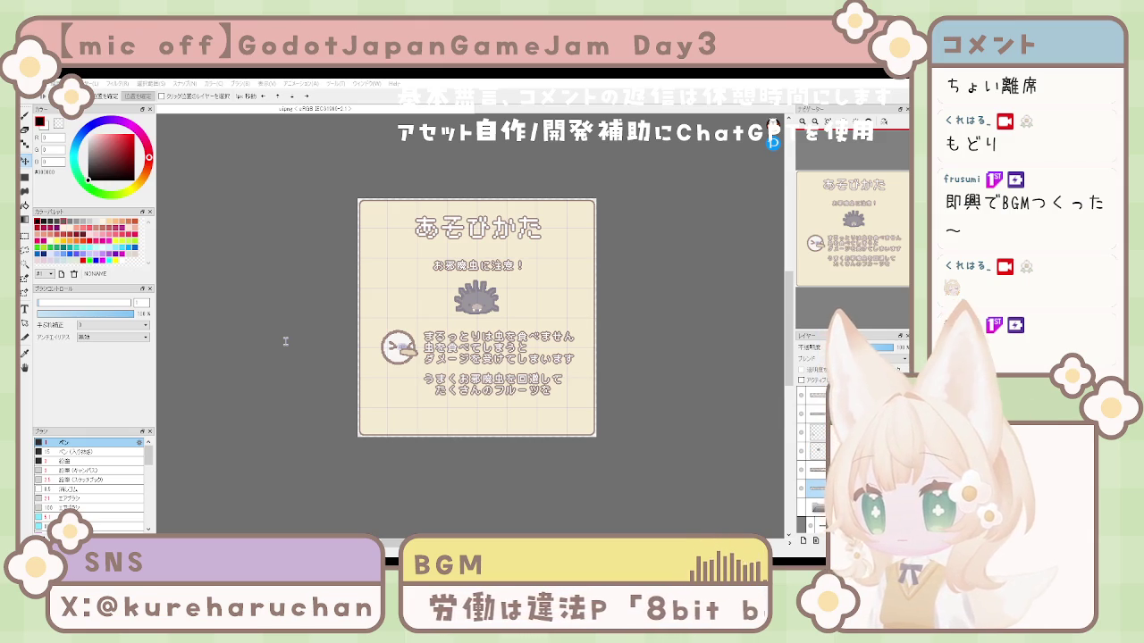
{"action": "type", "text": "あつめまし"}
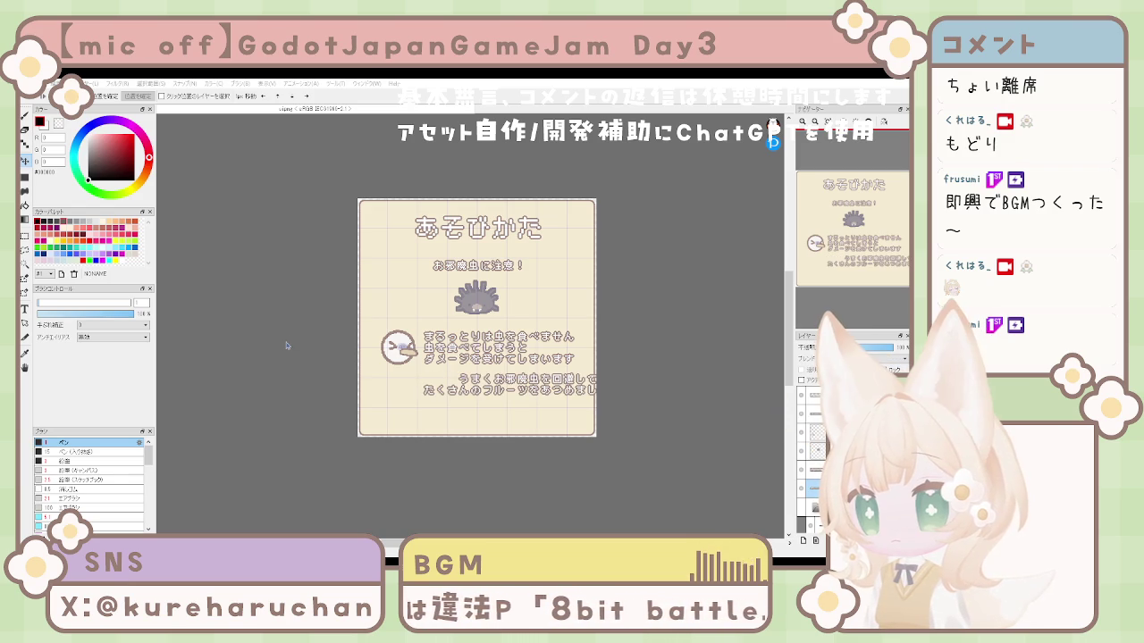
{"action": "type", "text": "ょう！"}
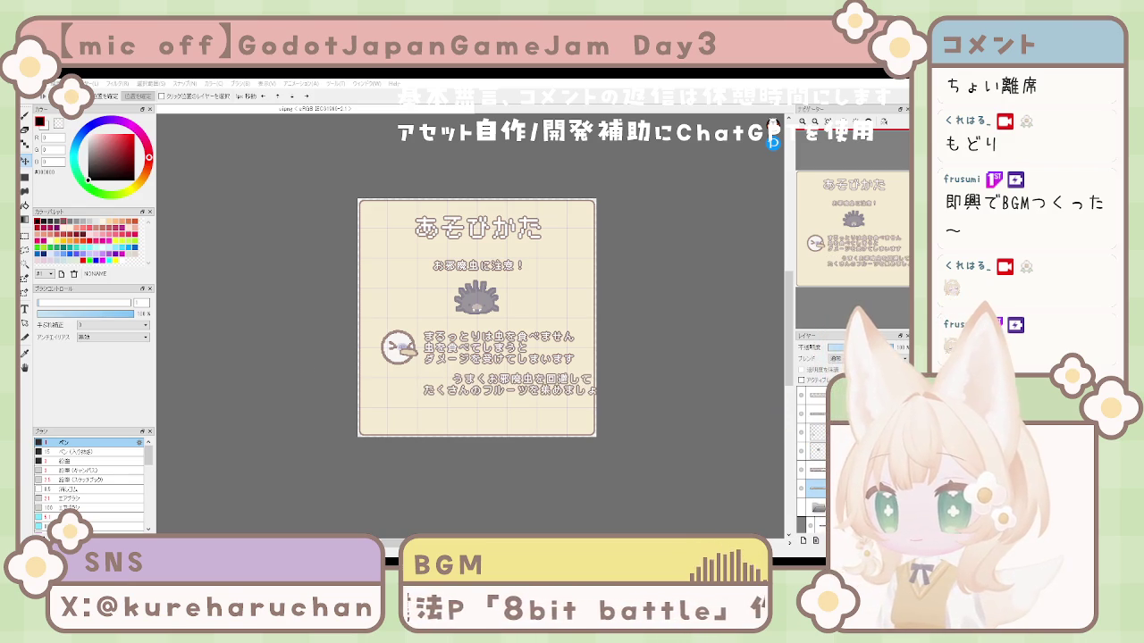
{"action": "key", "text": "Return"}
Position the two-line hint at the card bottom and move the bird icon beside the hedgehog
{"action": "left_click_drag", "start_coordinate": [537, 412], "coordinate": [530, 407]}
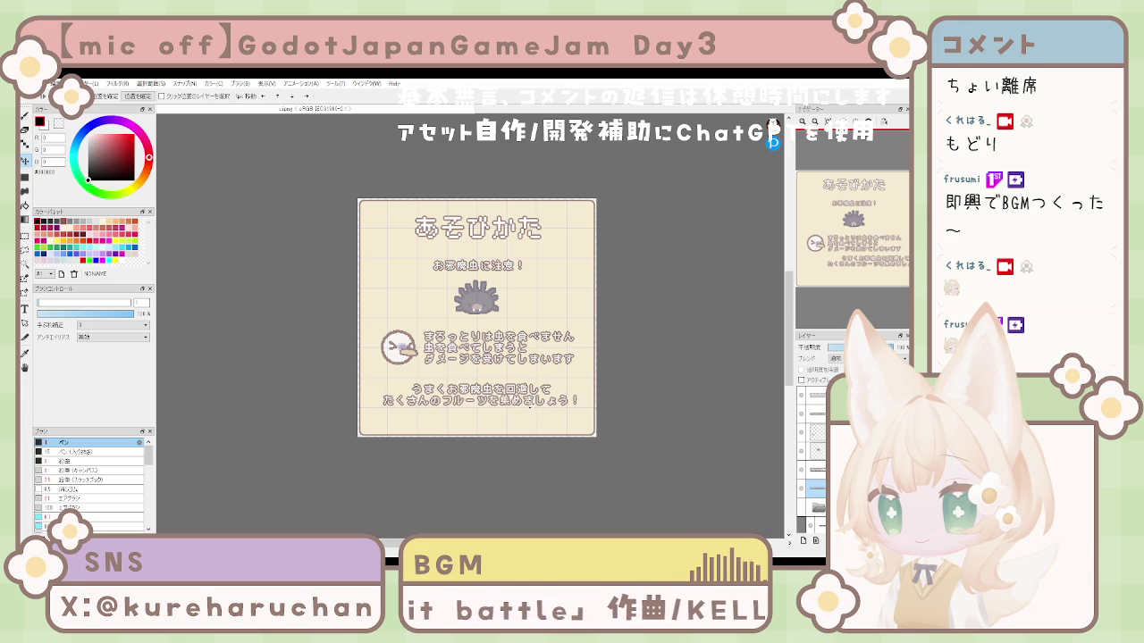
{"action": "left_click_drag", "start_coordinate": [530, 407], "coordinate": [525, 406]}
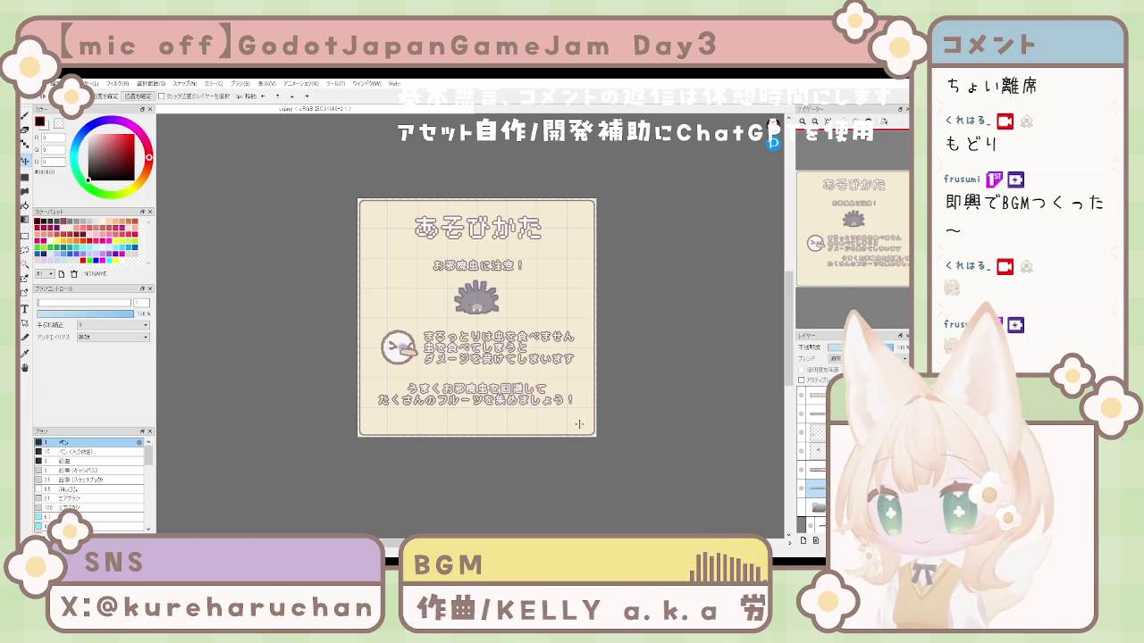
{"action": "left_click_drag", "start_coordinate": [538, 421], "coordinate": [538, 421]}
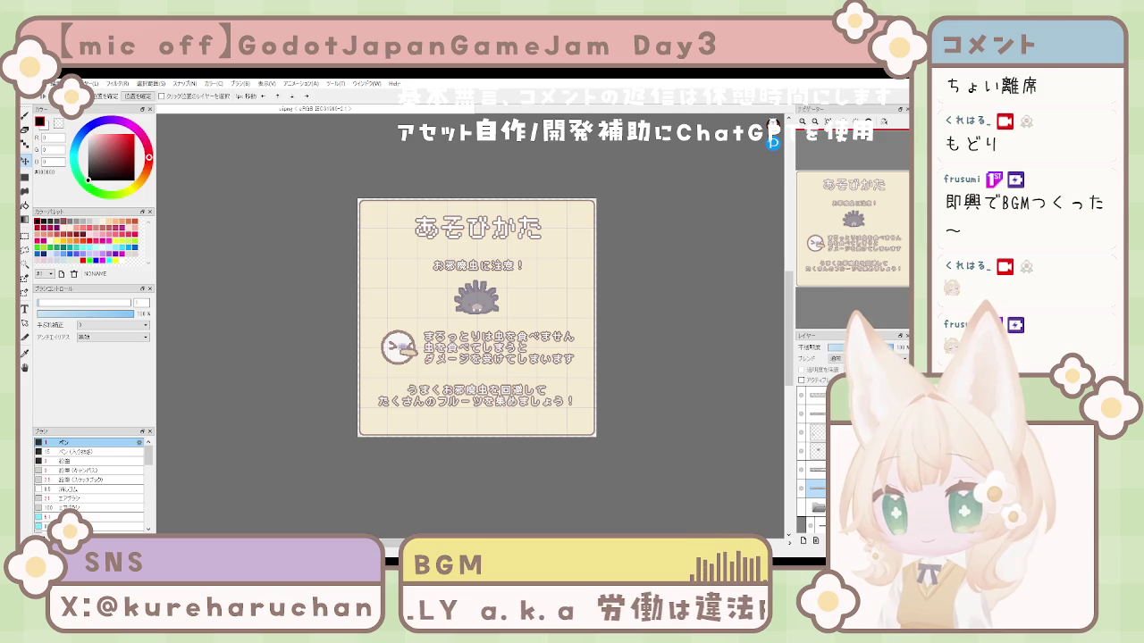
{"action": "mouse_move", "coordinate": [475, 425]}
{"action": "left_mouse_down"}
{"action": "mouse_move", "coordinate": [476, 443]}
{"action": "mouse_move", "coordinate": [481, 383]}
{"action": "mouse_move", "coordinate": [512, 377]}
{"action": "left_mouse_up"}
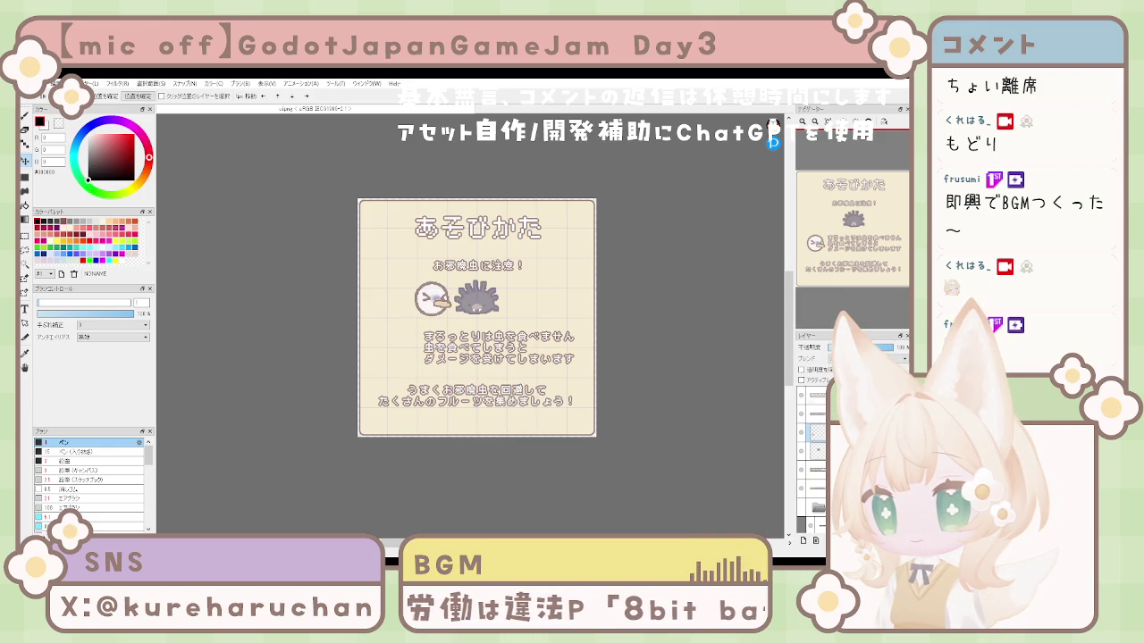
Shift the bird and hedgehog sprites right and move the explanation text left to centre it
{"action": "key", "text": "Right"}
{"action": "key", "text": "Right"}
{"action": "key", "text": "Right"}
{"action": "key", "text": "Right"}
{"action": "key", "text": "Right"}
{"action": "key", "text": "Right"}
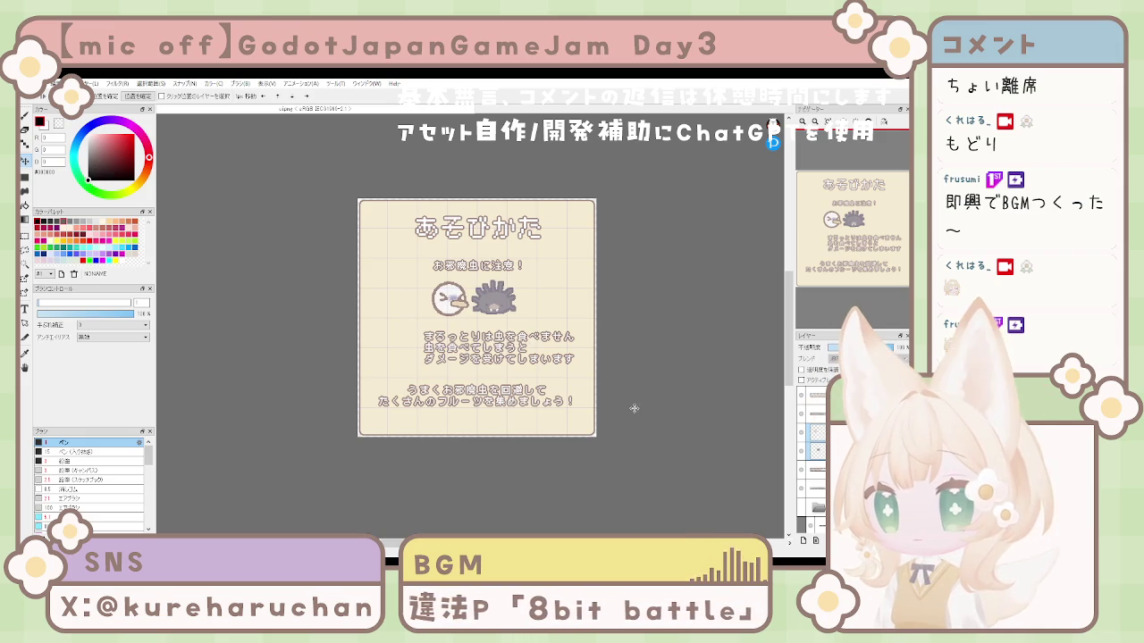
{"action": "key", "text": "Right"}
{"action": "key", "text": "Right"}
{"action": "key", "text": "Right"}
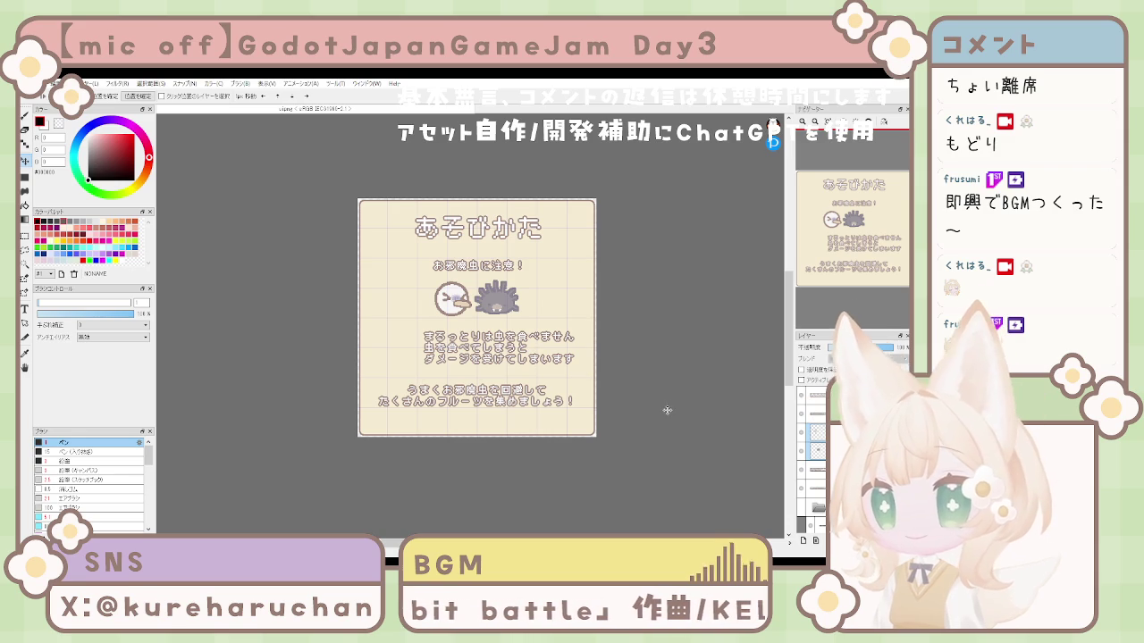
{"action": "key", "text": "alt+["}
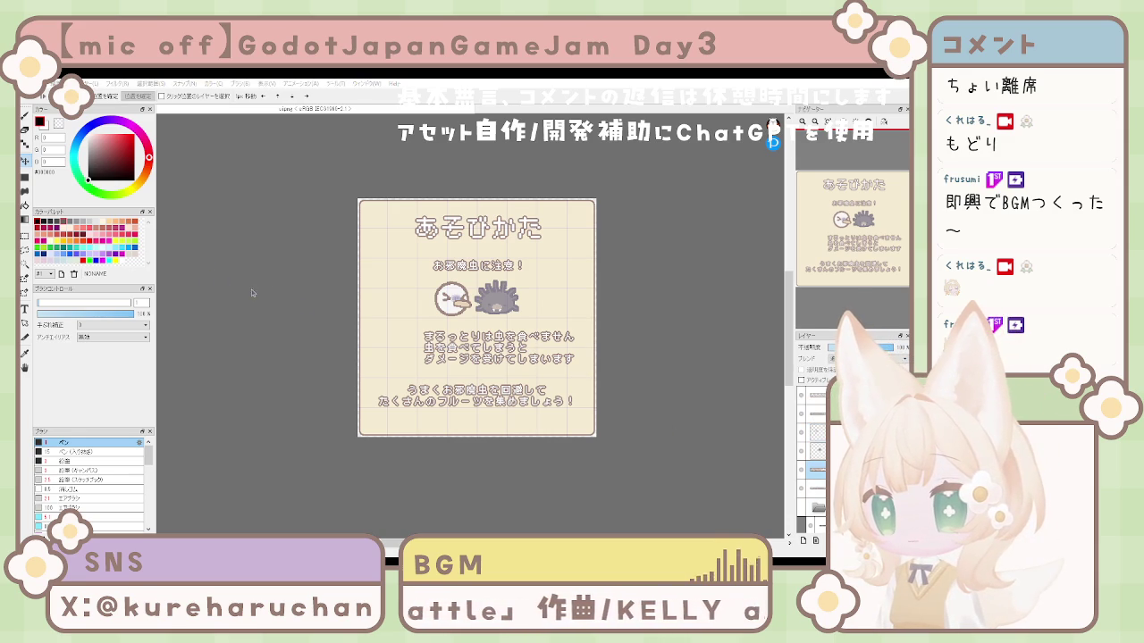
{"action": "left_click_drag", "start_coordinate": [524, 369], "coordinate": [503, 369]}
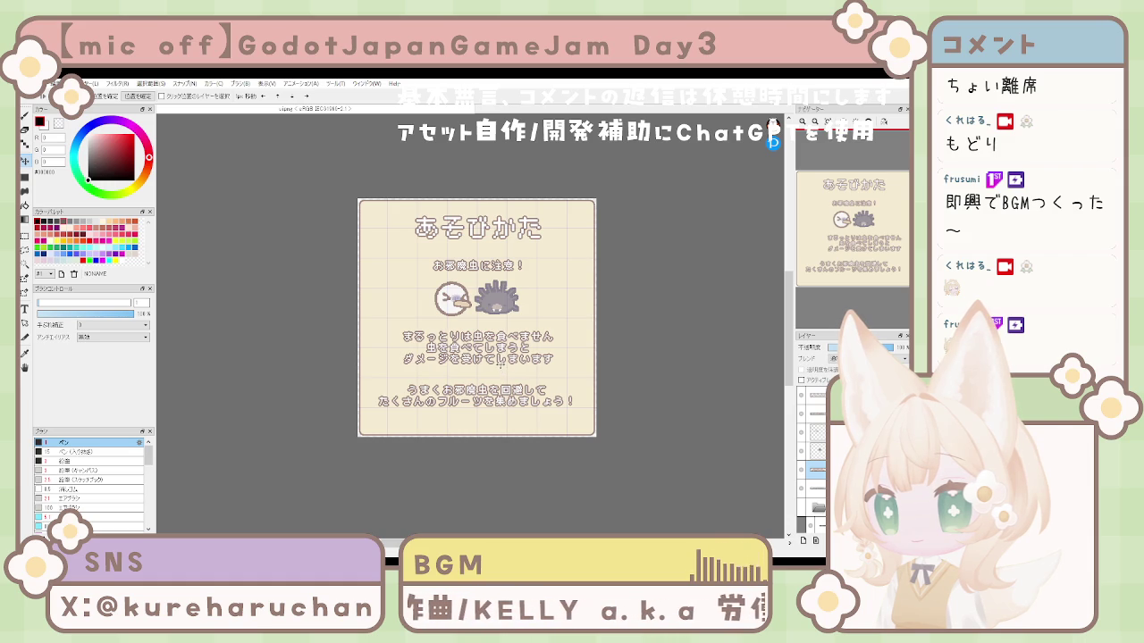
{"action": "scroll", "coordinate": [572, 370], "scroll_direction": "up", "scroll_amount": 1}
{"action": "scroll", "coordinate": [571, 370], "scroll_direction": "down", "scroll_amount": 1}
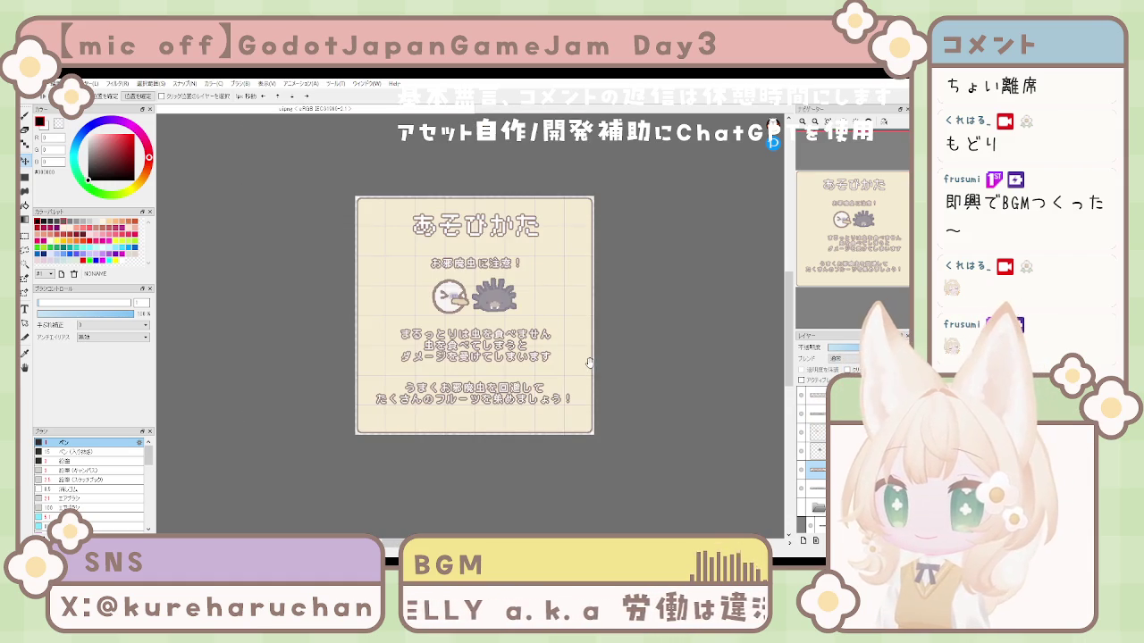
{"action": "left_click_drag", "start_coordinate": [589, 363], "coordinate": [574, 361]}
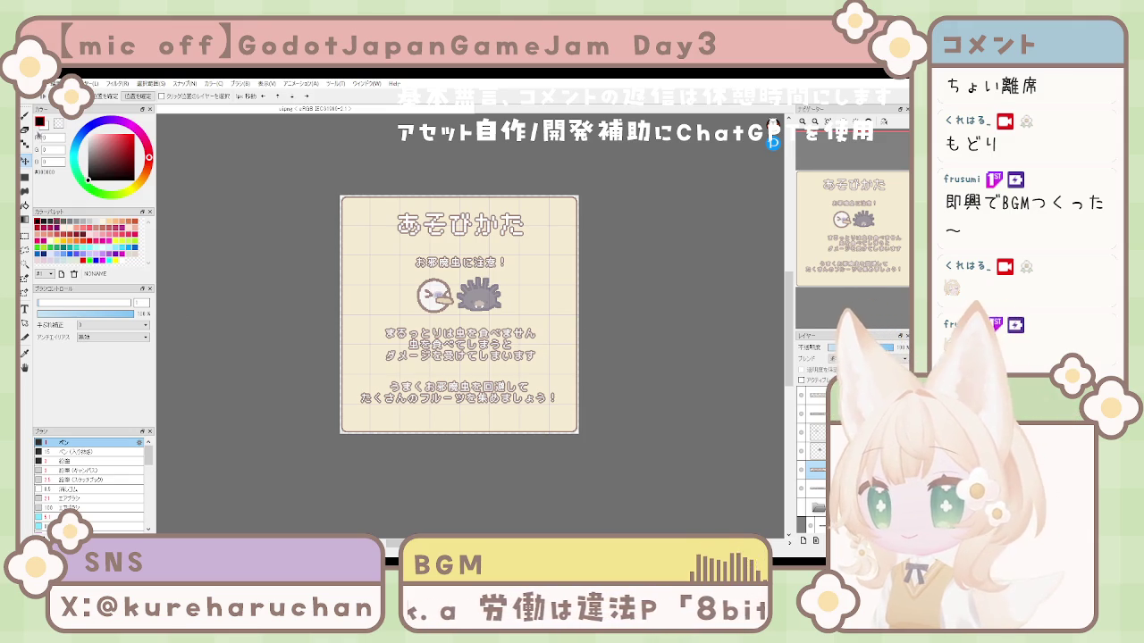
{"action": "left_click_drag", "start_coordinate": [489, 363], "coordinate": [490, 366]}
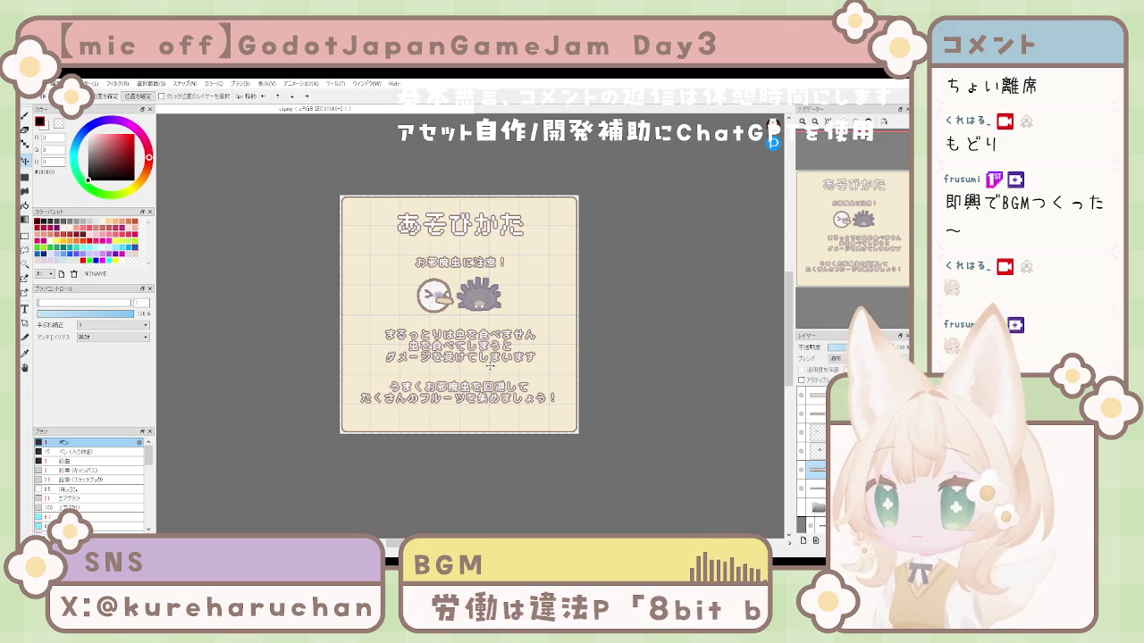
{"action": "left_click_drag", "start_coordinate": [489, 365], "coordinate": [466, 366]}
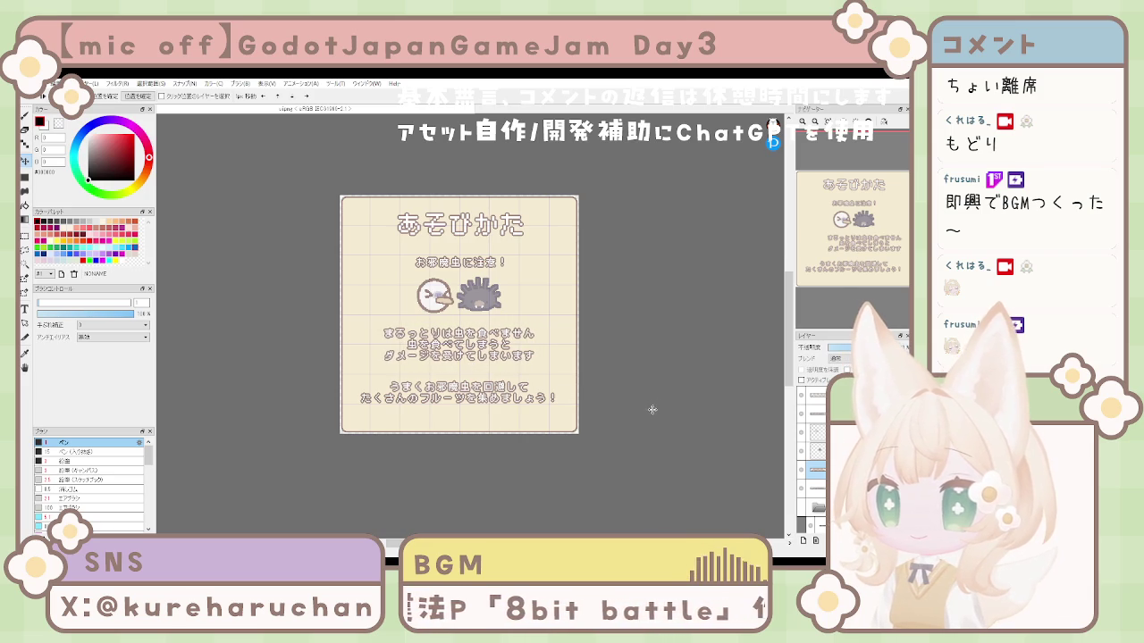
{"action": "scroll", "coordinate": [640, 417], "scroll_direction": "up", "scroll_amount": 1}
Select the hedgehog's layer inside the card folder and shift the hedgehog slightly right
{"action": "scroll", "coordinate": [636, 430], "scroll_direction": "down", "scroll_amount": 2}
{"action": "scroll", "coordinate": [636, 431], "scroll_direction": "down", "scroll_amount": 1}
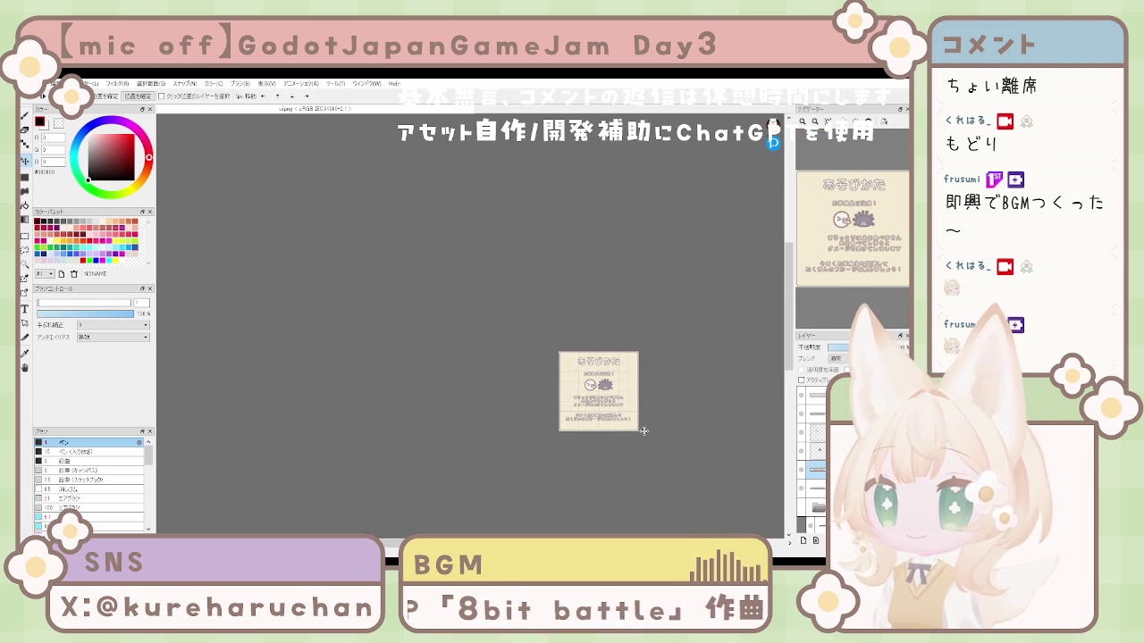
{"action": "scroll", "coordinate": [630, 428], "scroll_direction": "up", "scroll_amount": 3}
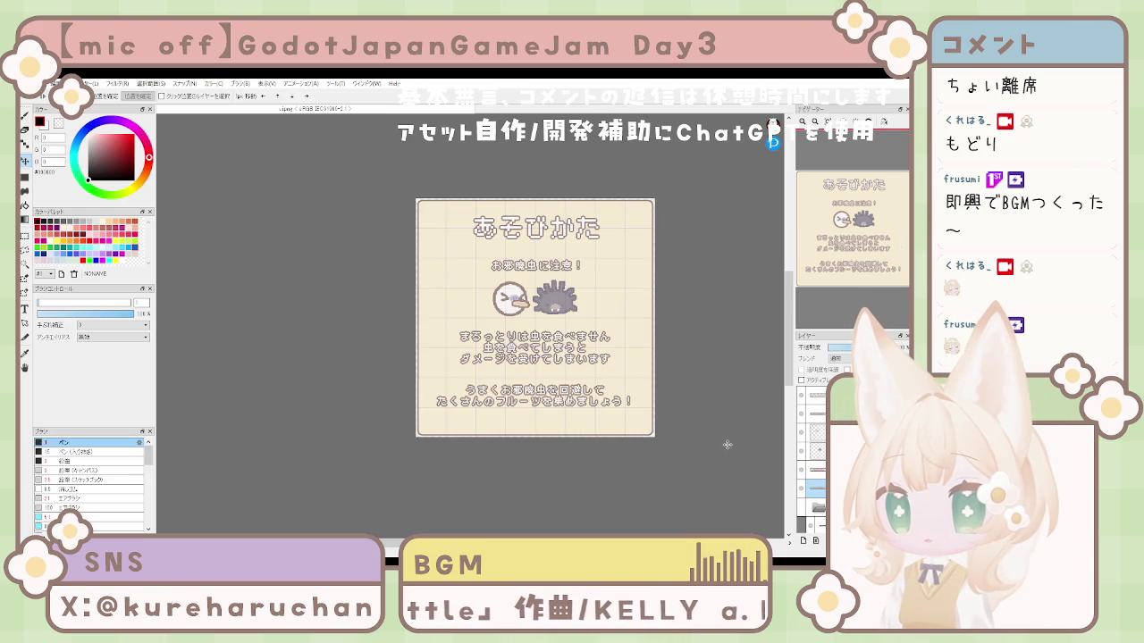
{"action": "left_click", "coordinate": [816, 414]}
{"action": "left_click", "coordinate": [816, 432]}
{"action": "left_click", "coordinate": [813, 413]}
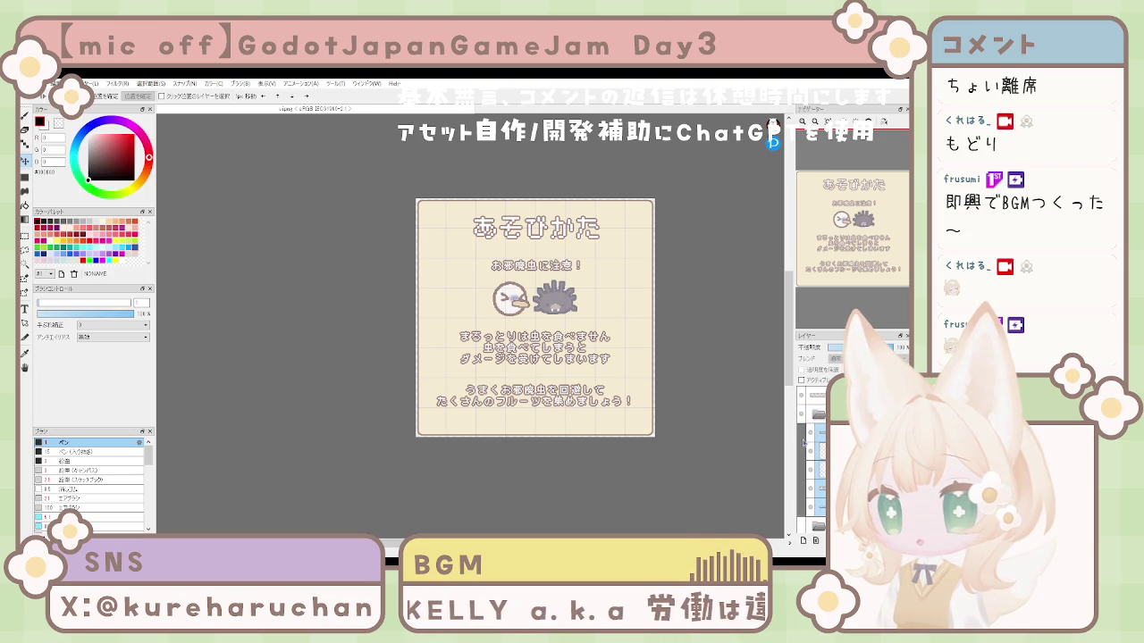
{"action": "left_click", "coordinate": [816, 506]}
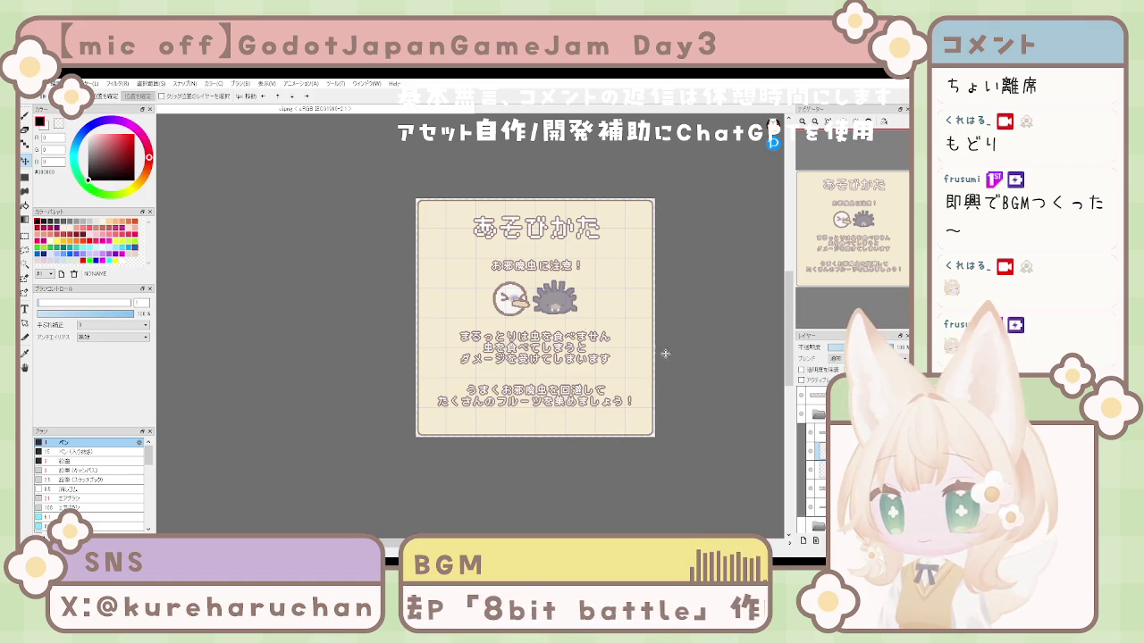
{"action": "left_click_drag", "start_coordinate": [554, 302], "coordinate": [558, 302]}
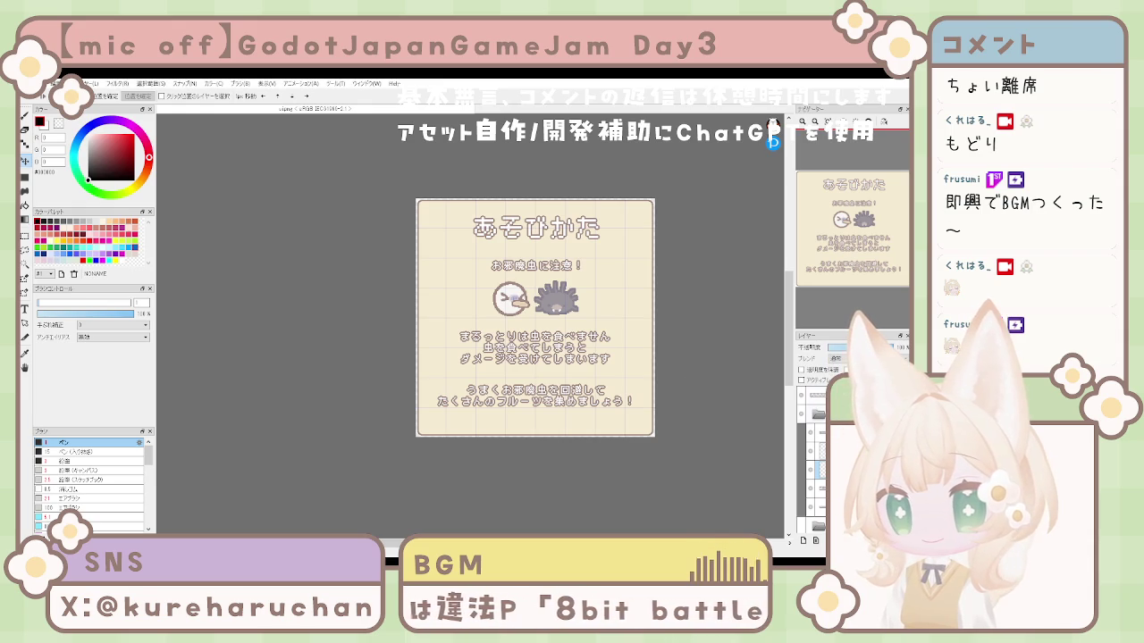
Hide the card's text and illustration layers, then switch to the Godot editor
{"action": "left_click", "coordinate": [802, 416]}
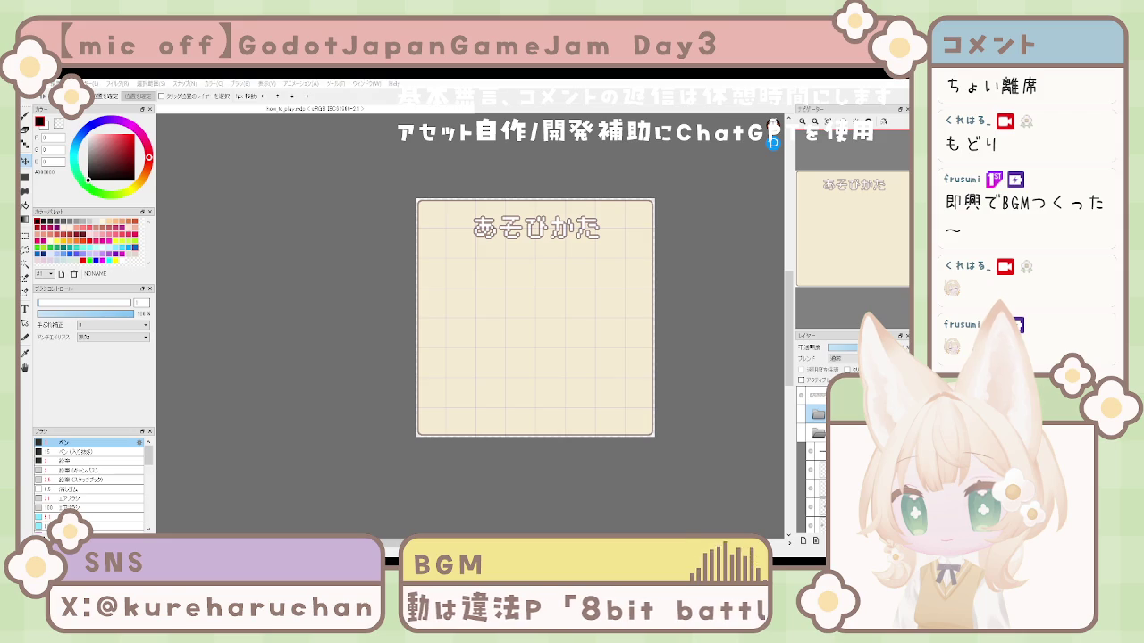
{"action": "key", "text": "alt+Tab"}
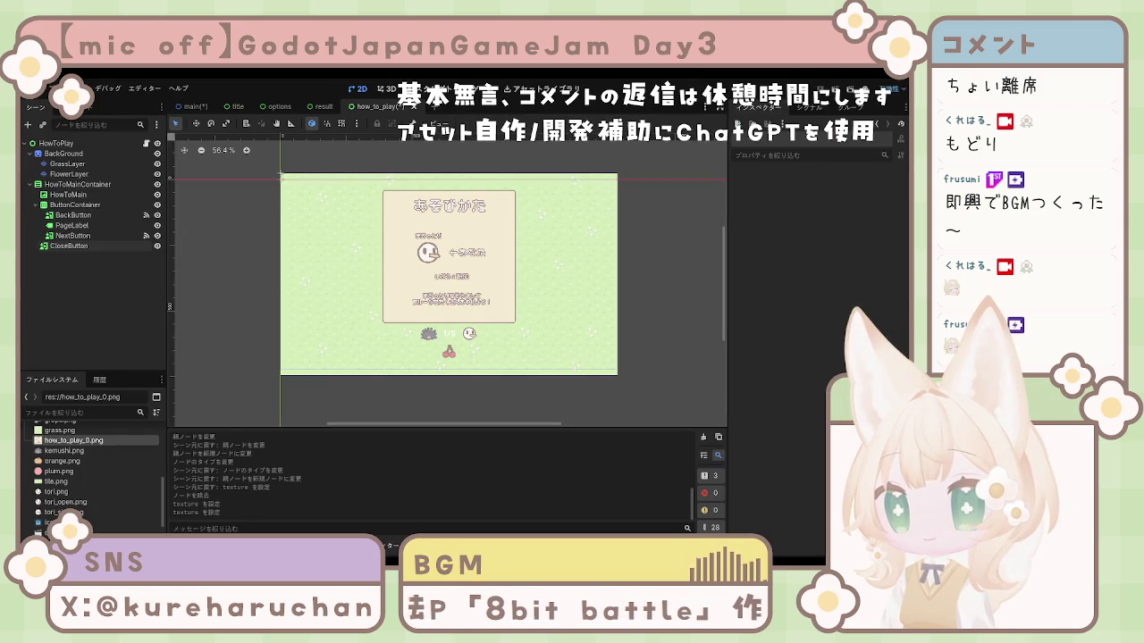
Select the HowToMain node to show its TextureRect texture properties in the Inspector
{"action": "left_click", "coordinate": [76, 195]}
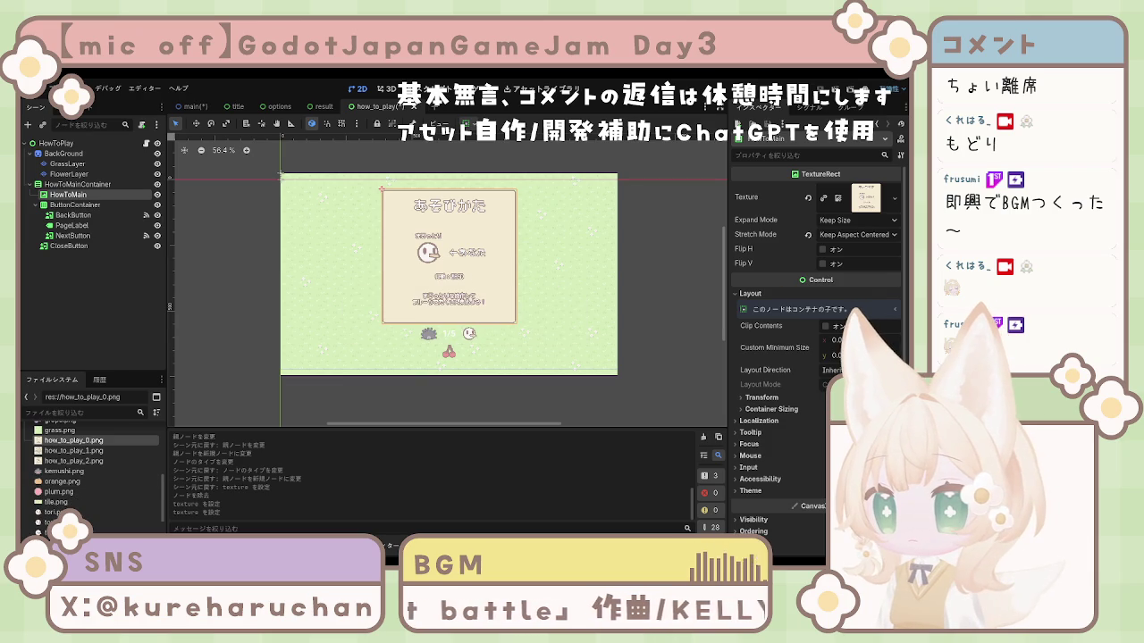
In how_to_play.gd, point the first page at how_to_play_0.png and delete the plum preload line
{"action": "left_click", "coordinate": [76, 451]}
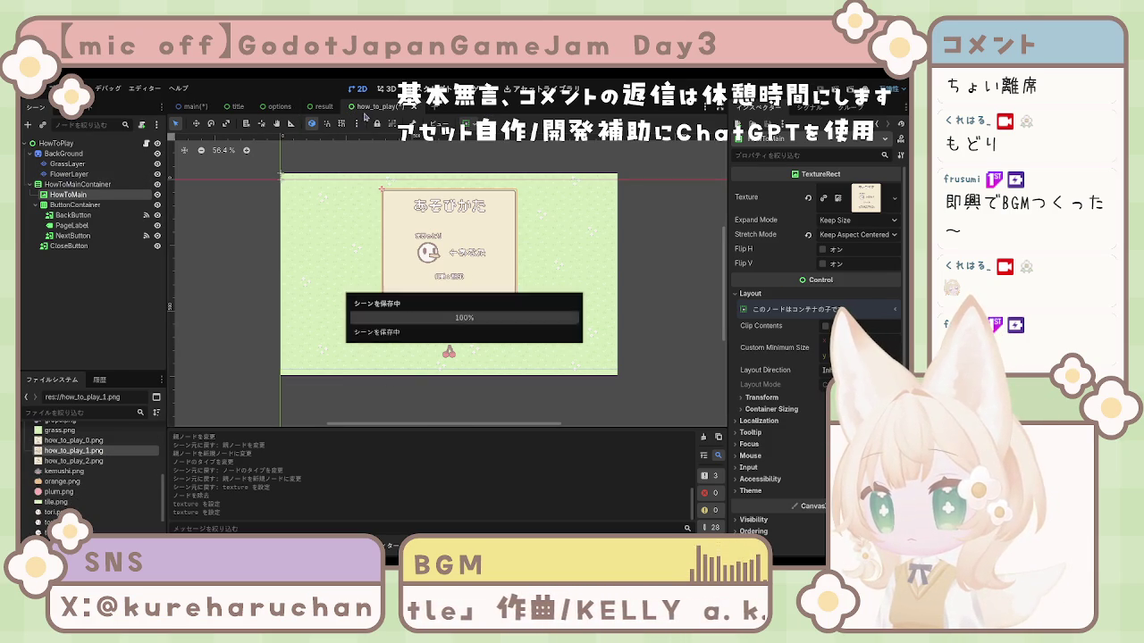
{"action": "left_click", "coordinate": [428, 100]}
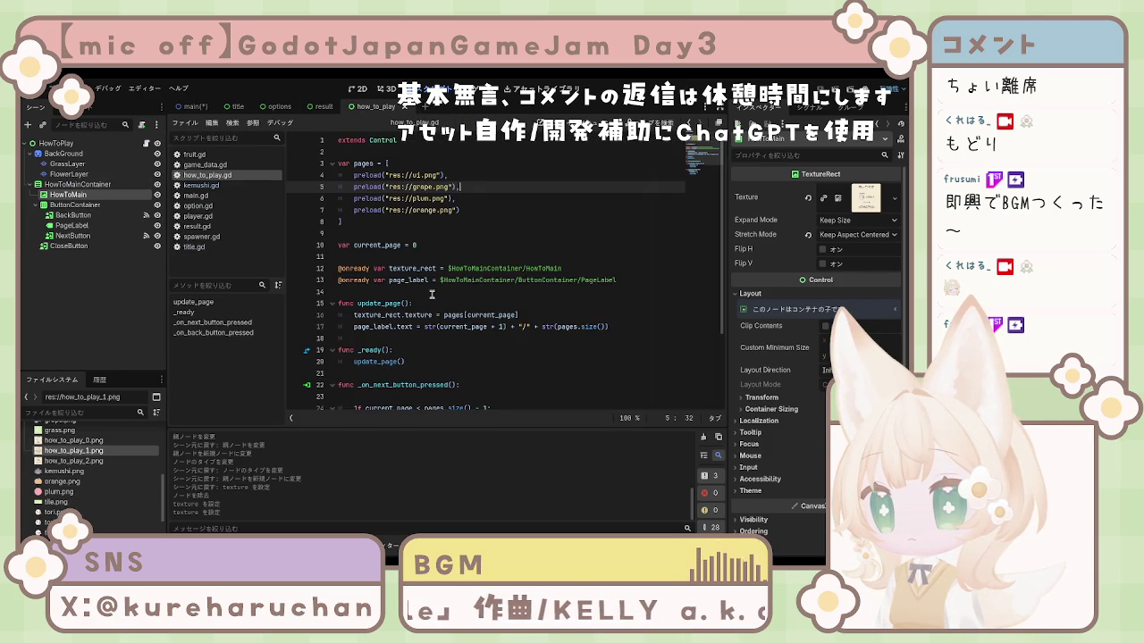
{"action": "double_click", "coordinate": [424, 176]}
{"action": "key", "text": "BackSpace"}
{"action": "type", "text": "how"}
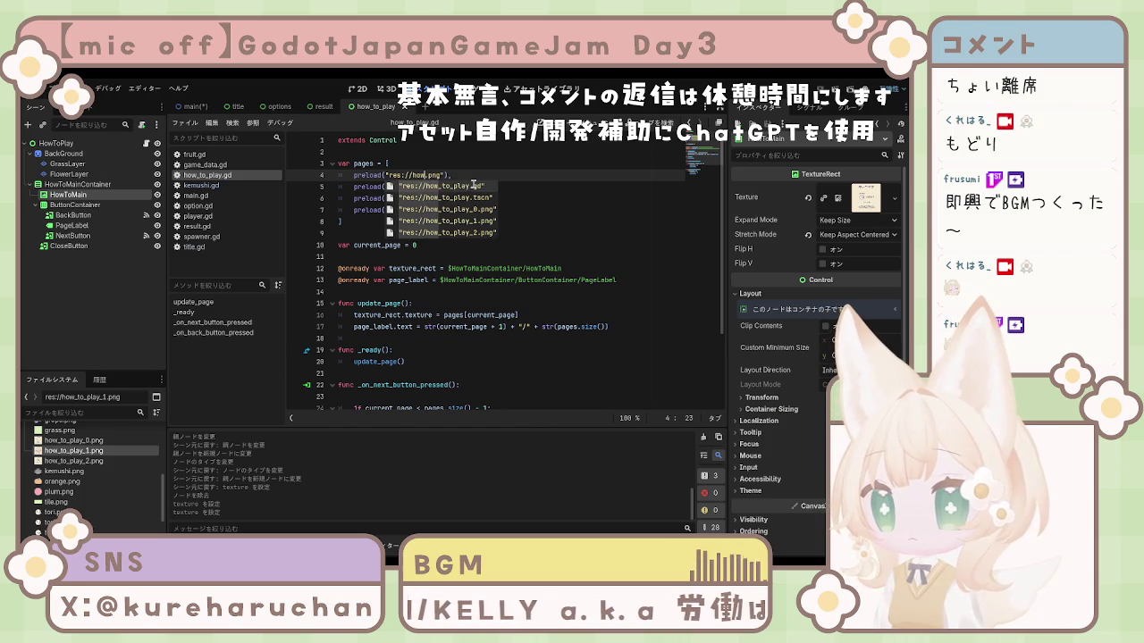
{"action": "key", "text": "Down"}
{"action": "key", "text": "Down"}
{"action": "key", "text": "Return"}
{"action": "left_click", "coordinate": [474, 185]}
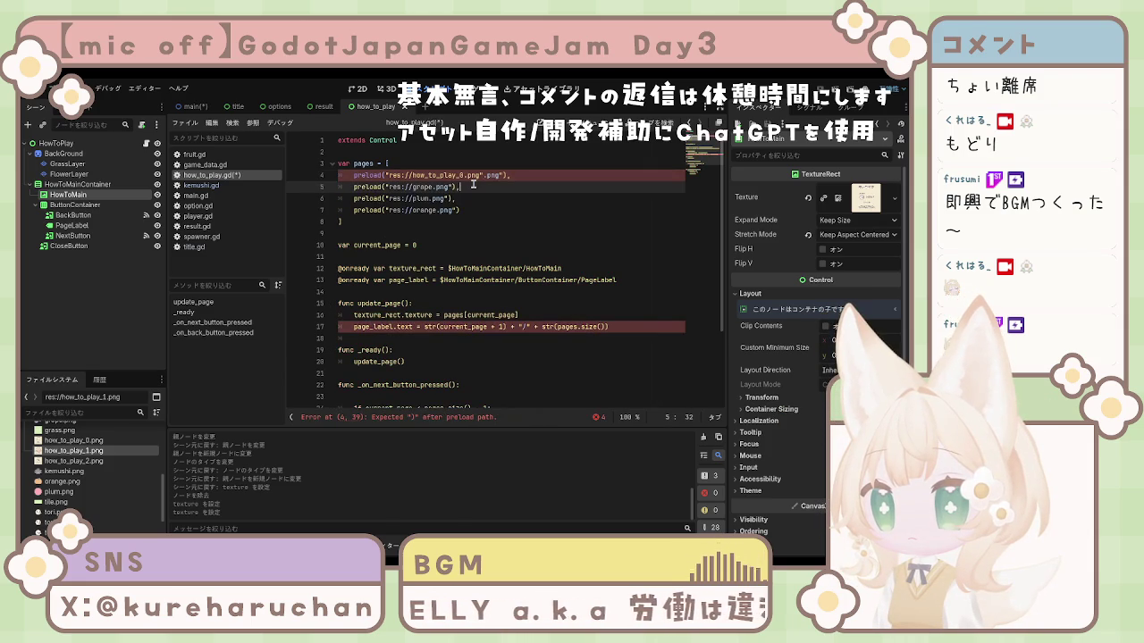
{"action": "left_click_drag", "start_coordinate": [465, 199], "coordinate": [338, 198]}
{"action": "key", "text": "BackSpace"}
{"action": "key", "text": "BackSpace"}
Replace grape.png with how_to_play_1.png and remove the stray .png on line 4
{"action": "left_click", "coordinate": [454, 187]}
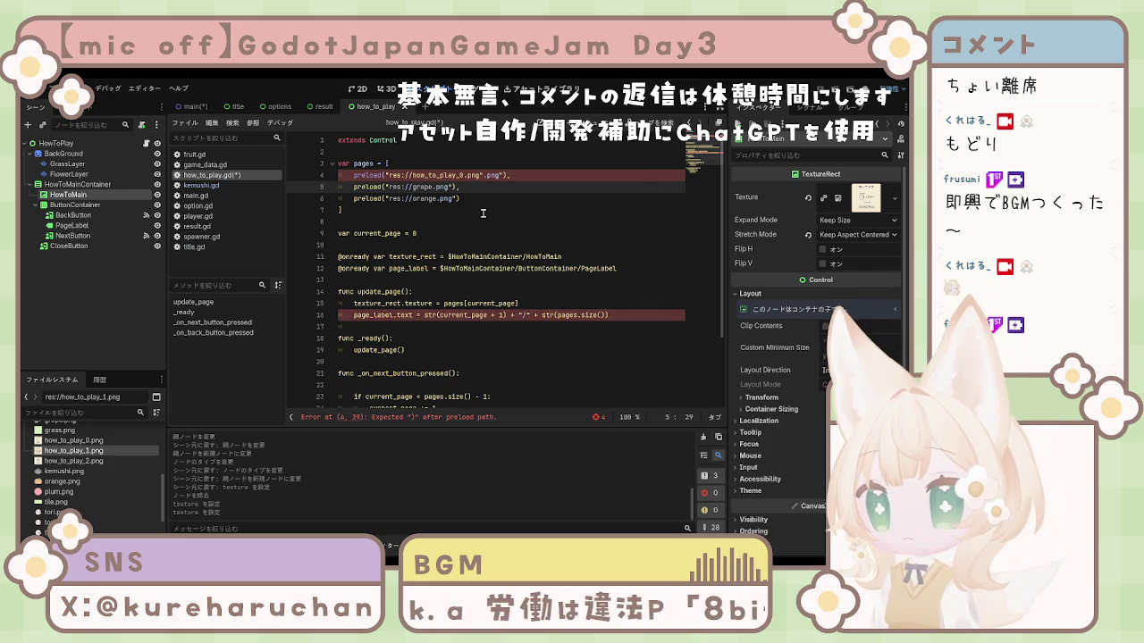
{"action": "key", "text": "BackSpace"}
{"action": "key", "text": "BackSpace"}
{"action": "key", "text": "BackSpace"}
{"action": "type", "text": "h"}
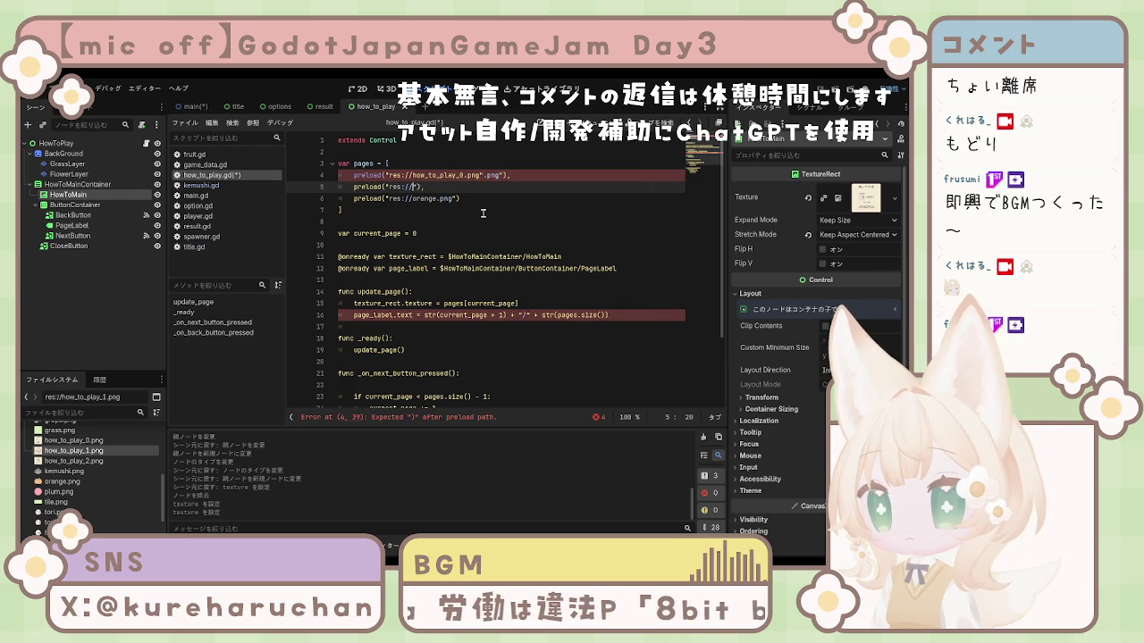
{"action": "type", "text": "ow"}
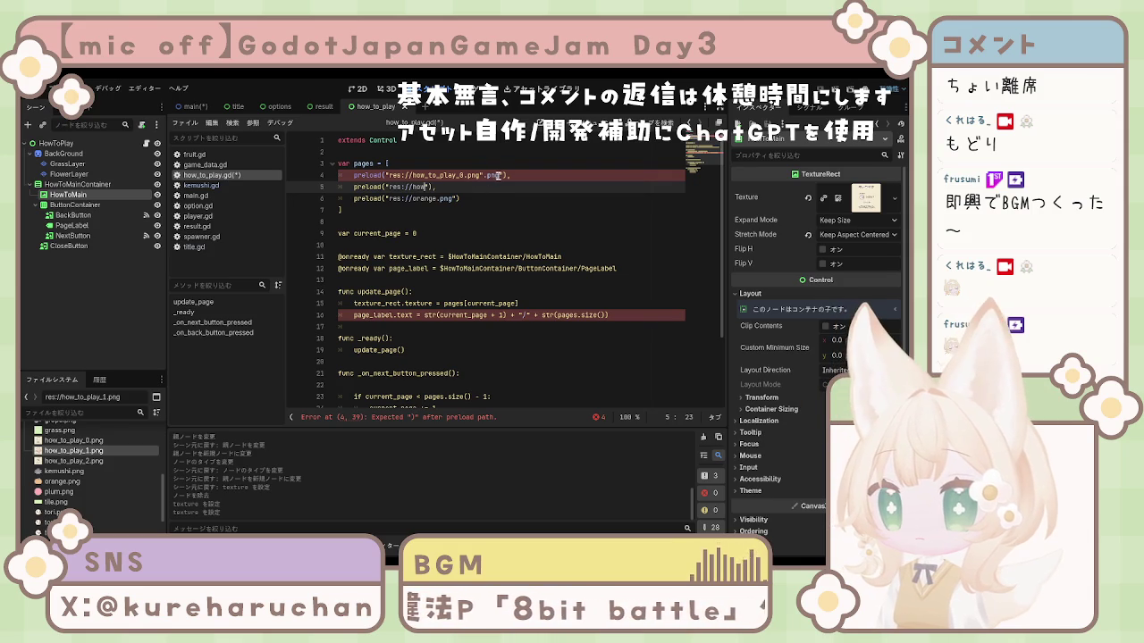
{"action": "left_click", "coordinate": [540, 177]}
{"action": "key", "text": "BackSpace"}
{"action": "key", "text": "BackSpace"}
{"action": "key", "text": "BackSpace"}
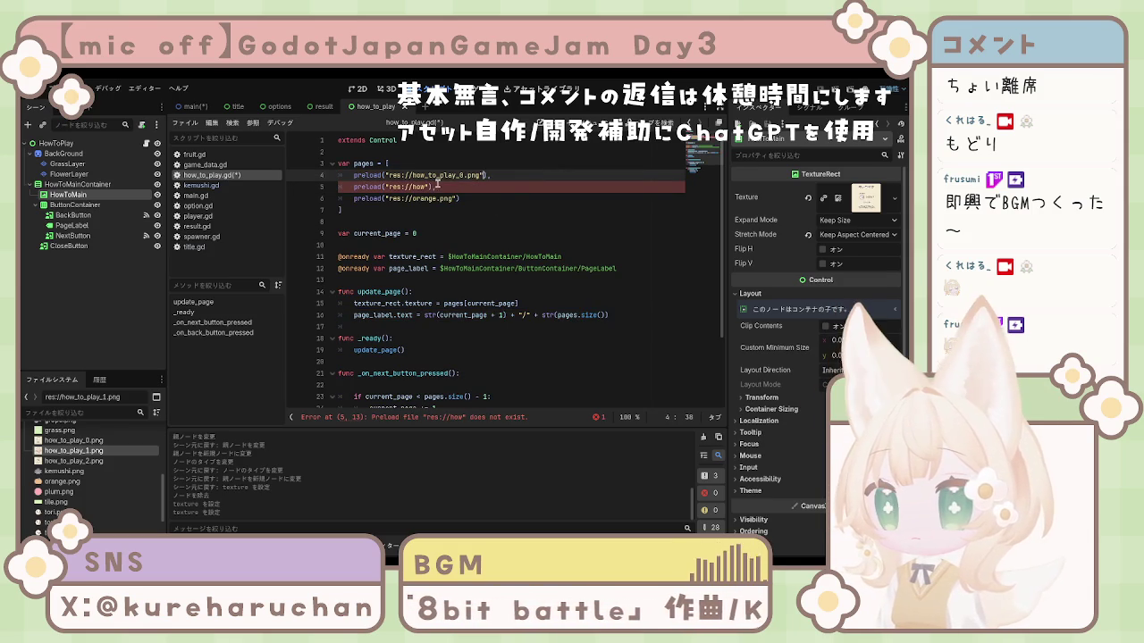
{"action": "left_click", "coordinate": [427, 187]}
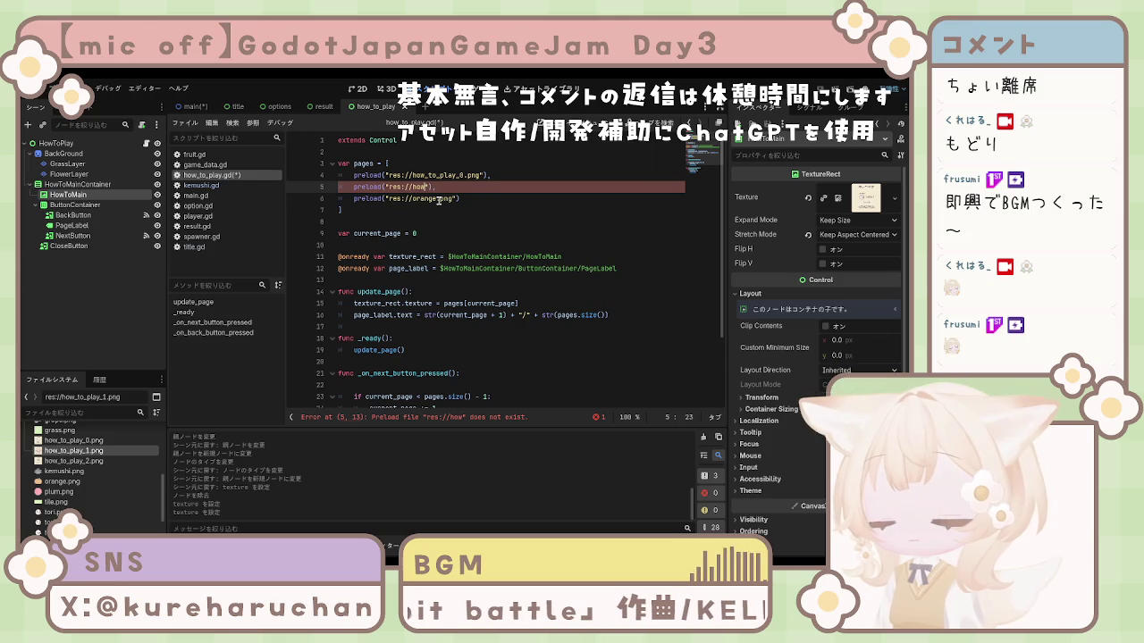
{"action": "type", "text": "_t"}
{"action": "key", "text": "BackSpace"}
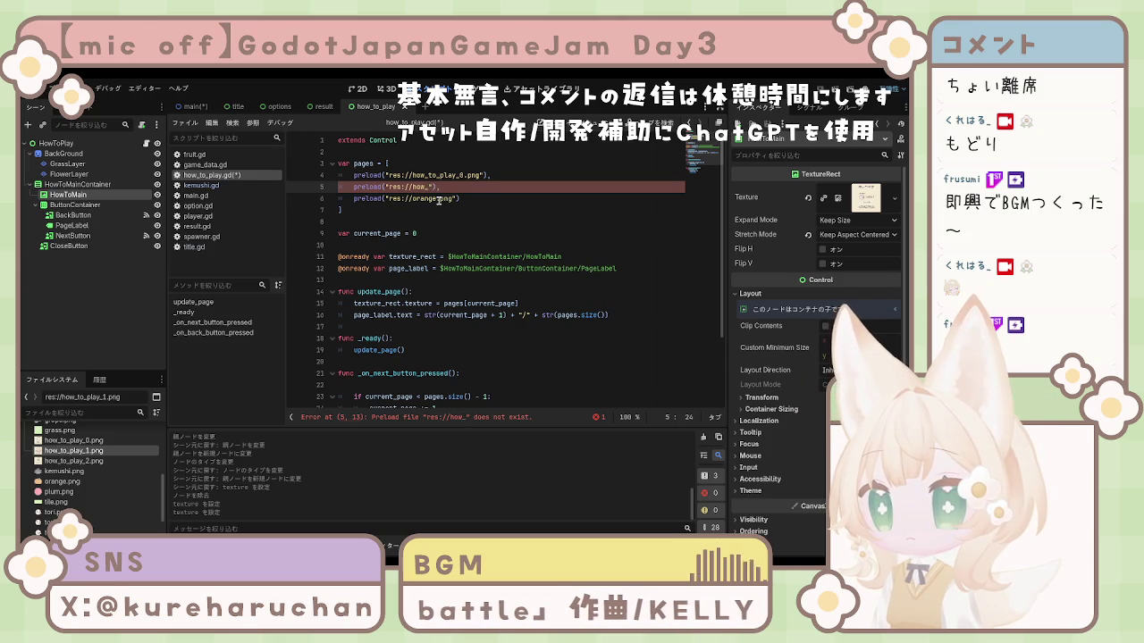
{"action": "type", "text": "to"}
{"action": "key", "text": "Down"}
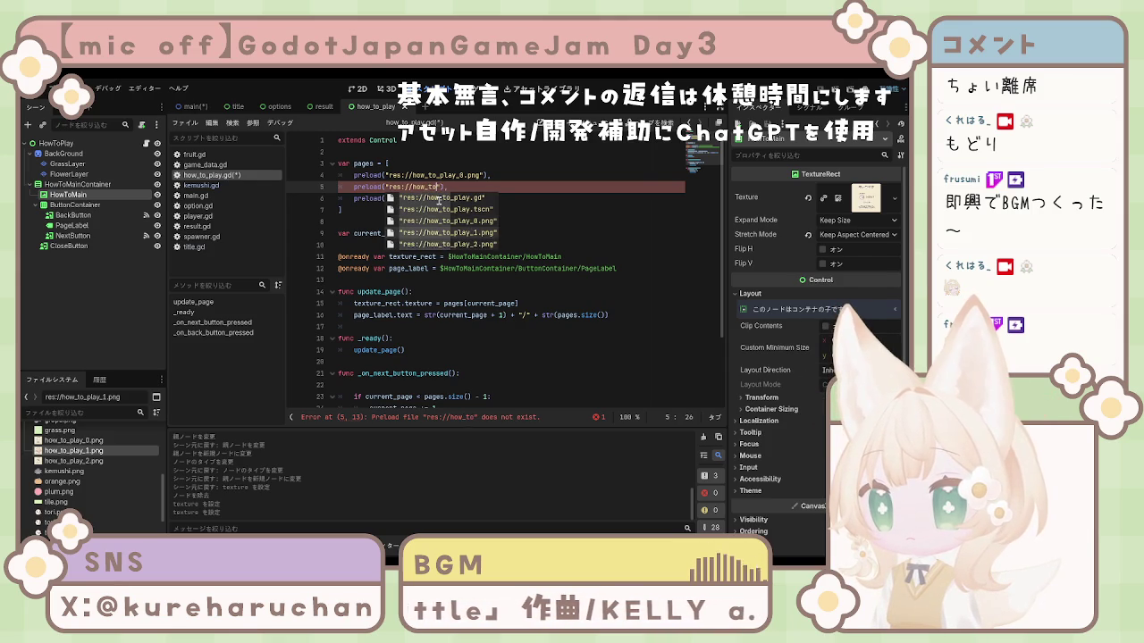
{"action": "key", "text": "Return"}
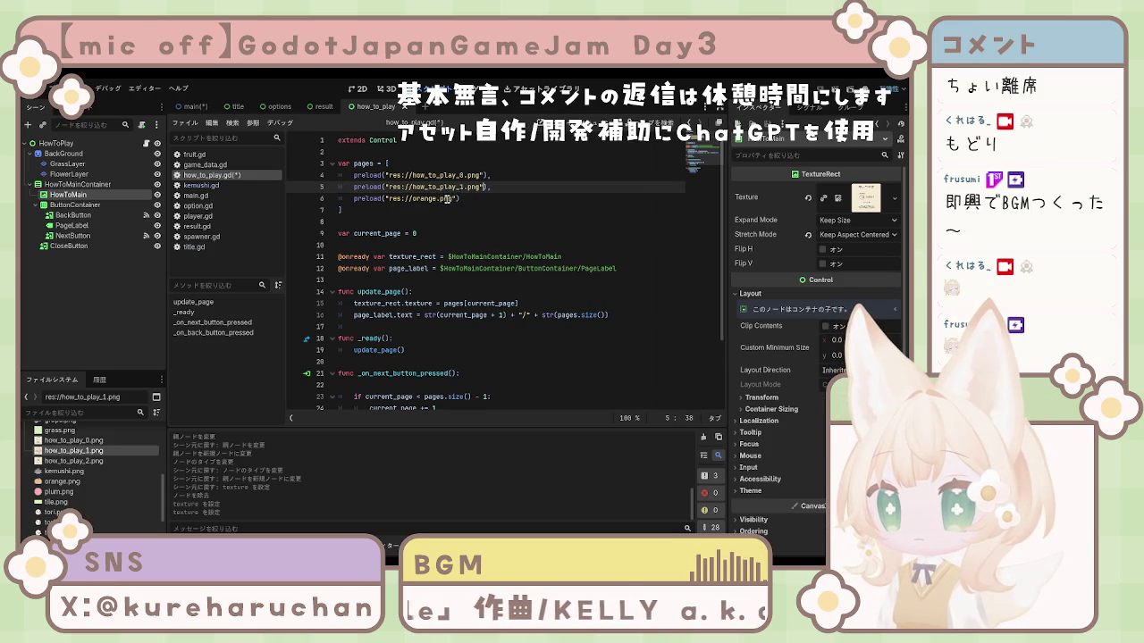
Replace orange.png with how_to_play_2.png, save the script, and run the scene
{"action": "left_click", "coordinate": [453, 199]}
{"action": "key", "text": "BackSpace"}
{"action": "key", "text": "BackSpace"}
{"action": "key", "text": "BackSpace"}
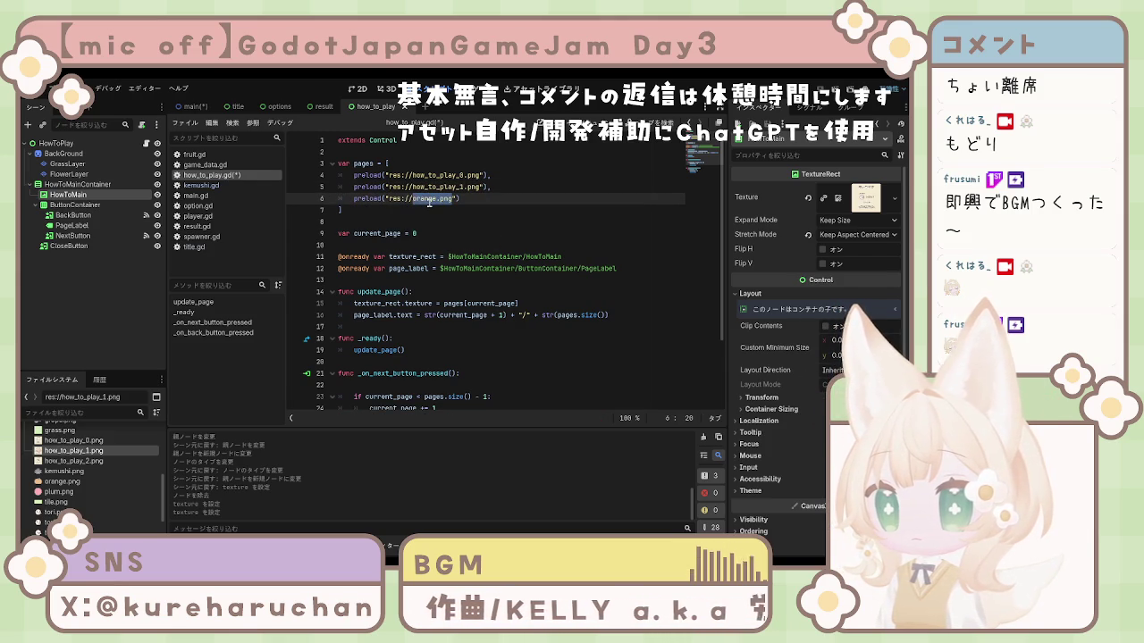
{"action": "type", "text": "how"}
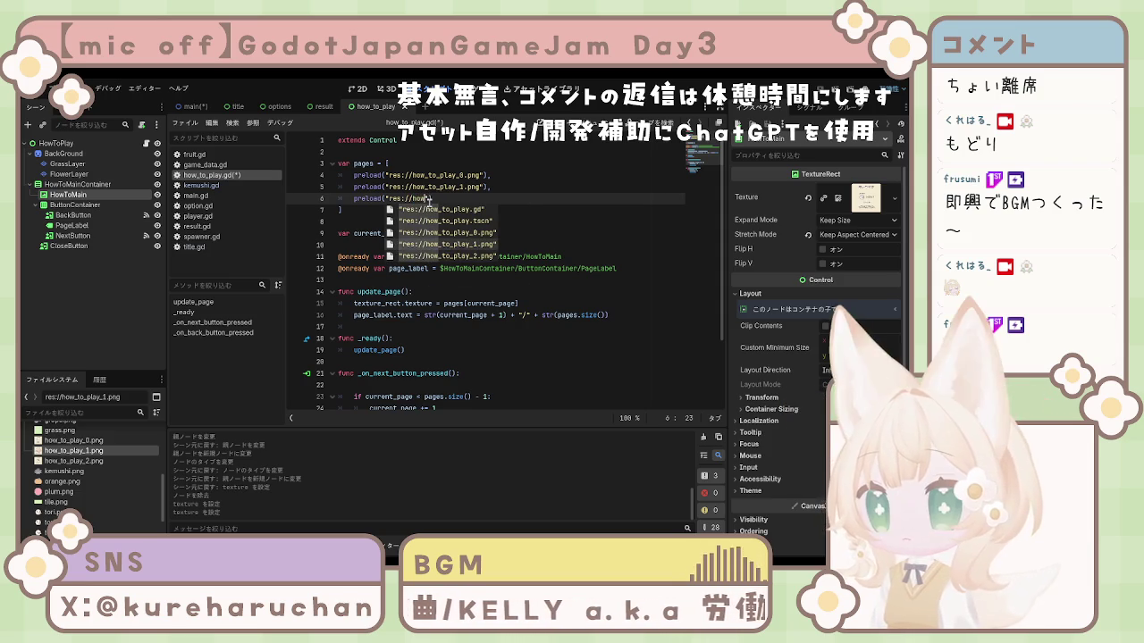
{"action": "left_click", "coordinate": [483, 257]}
{"action": "left_click", "coordinate": [506, 233]}
{"action": "key", "text": "ctrl+s"}
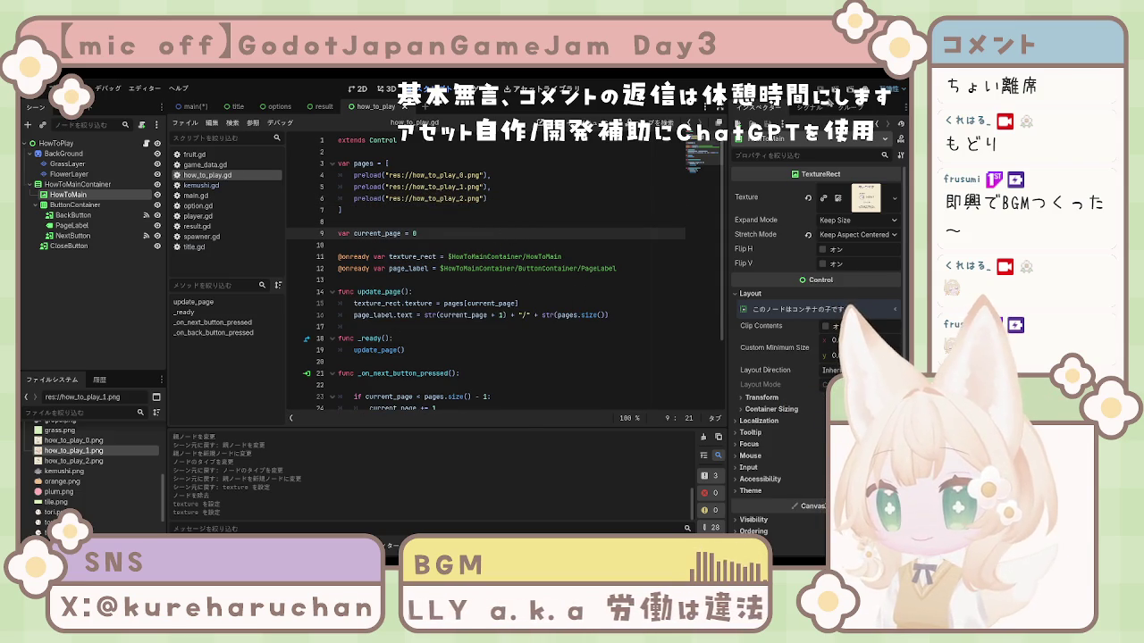
{"action": "key", "text": "F6"}
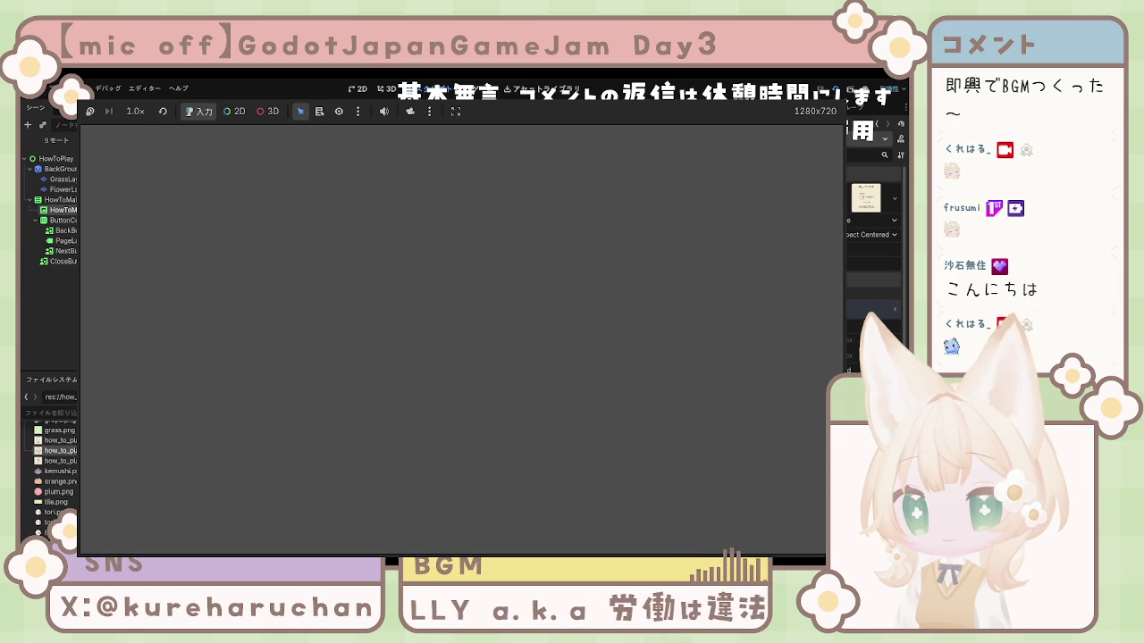
Rerun the how-to-play scene, flip pages back and forth between 1/3 and 3/3, then stop
{"action": "key", "text": "F8"}
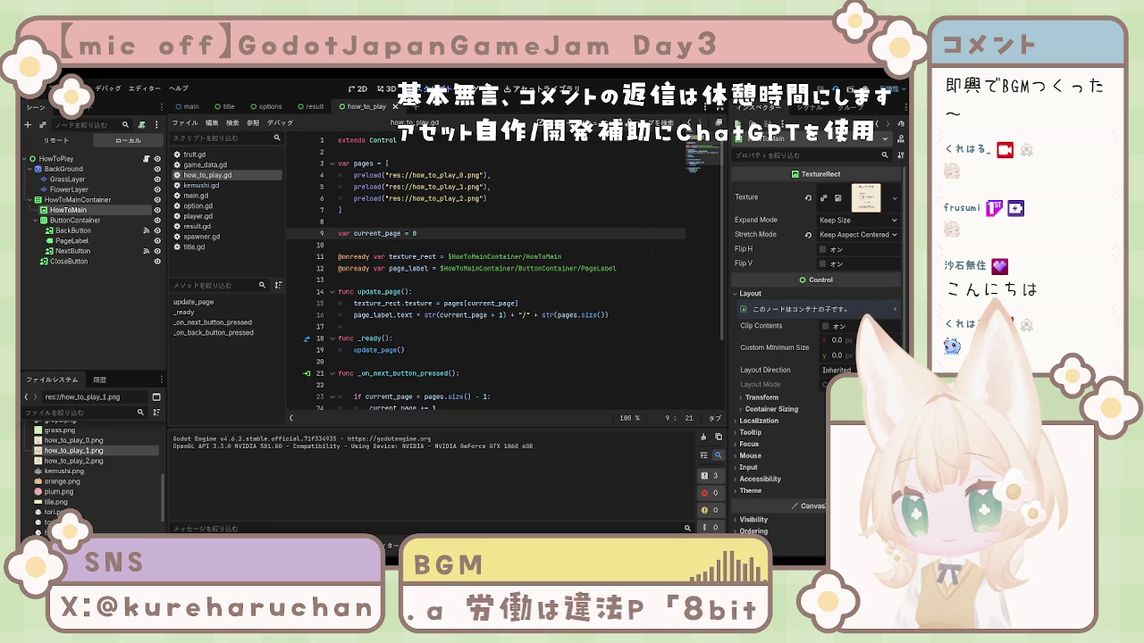
{"action": "key", "text": "F6"}
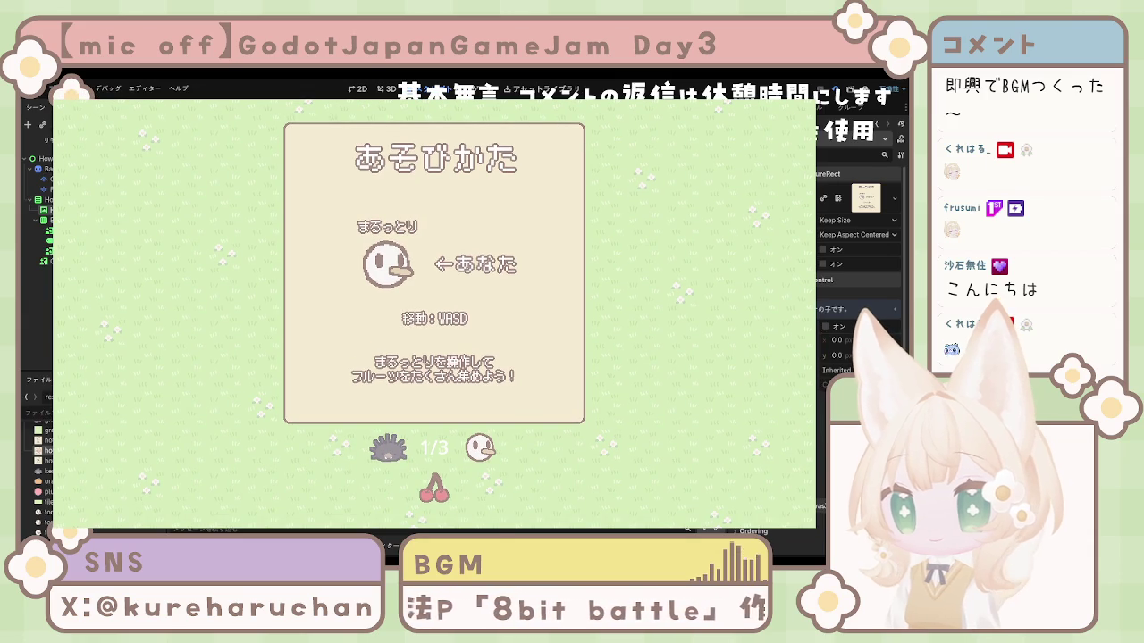
{"action": "left_click", "coordinate": [483, 454]}
{"action": "left_click", "coordinate": [483, 454]}
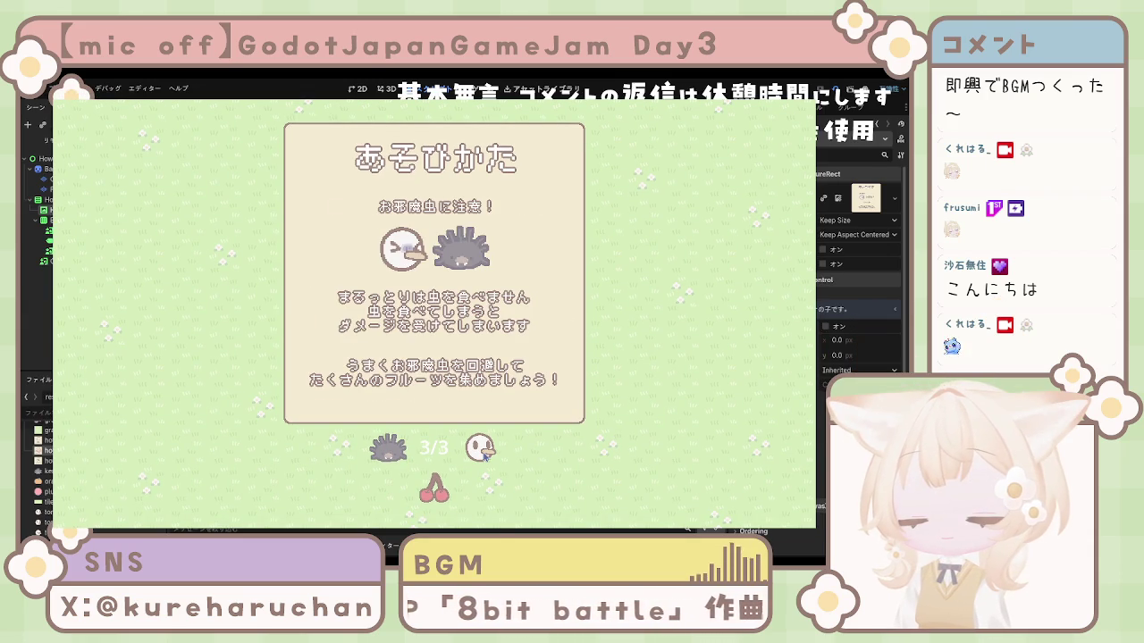
{"action": "left_click", "coordinate": [394, 461]}
{"action": "left_click", "coordinate": [481, 457]}
{"action": "left_click", "coordinate": [480, 458]}
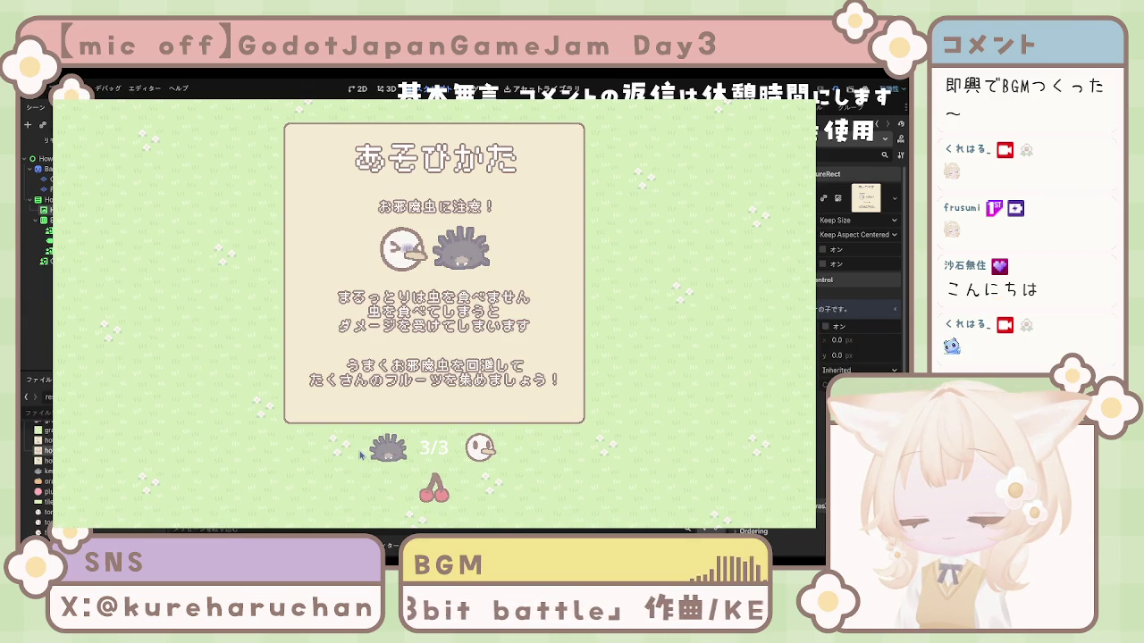
{"action": "left_click", "coordinate": [402, 456]}
{"action": "left_click", "coordinate": [473, 458]}
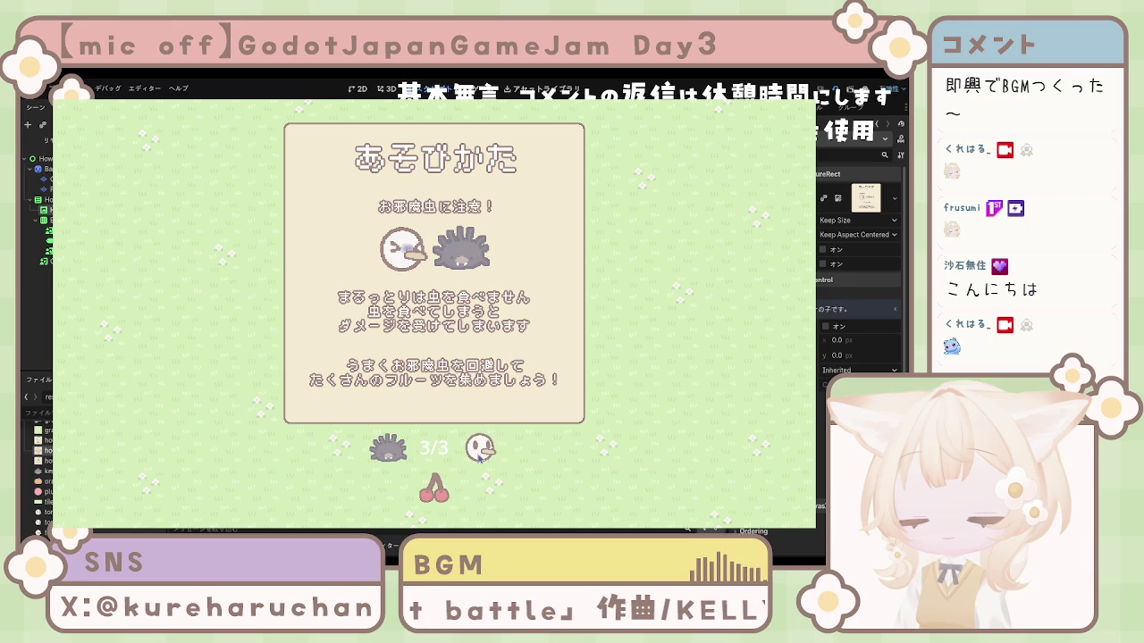
{"action": "left_click", "coordinate": [404, 456]}
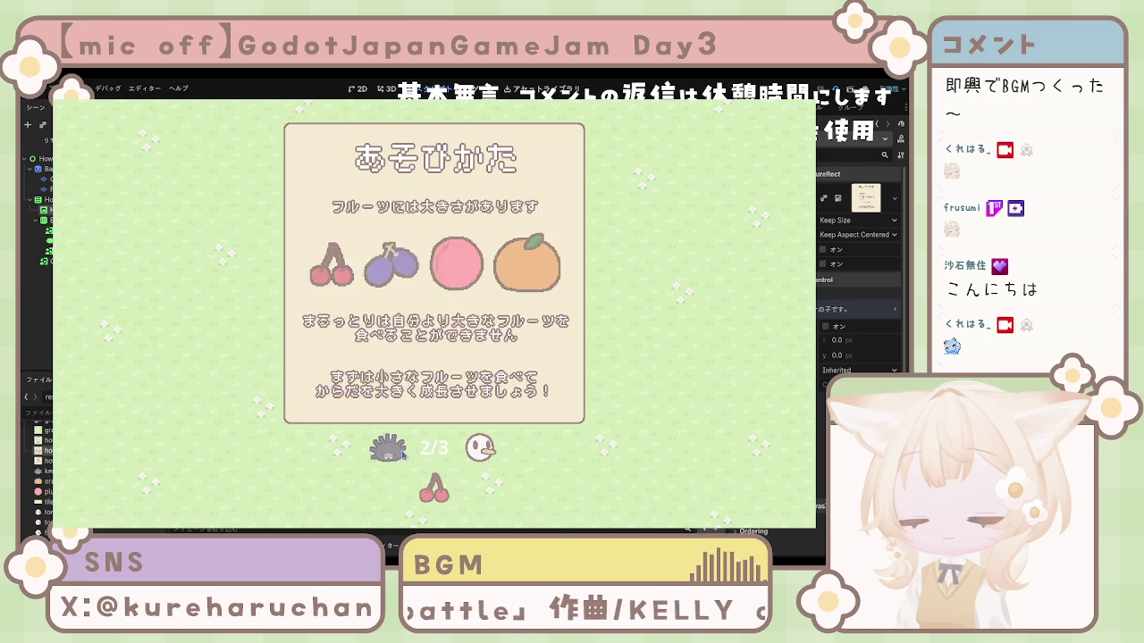
{"action": "left_click", "coordinate": [404, 456]}
{"action": "left_click", "coordinate": [475, 451]}
{"action": "left_click", "coordinate": [476, 451]}
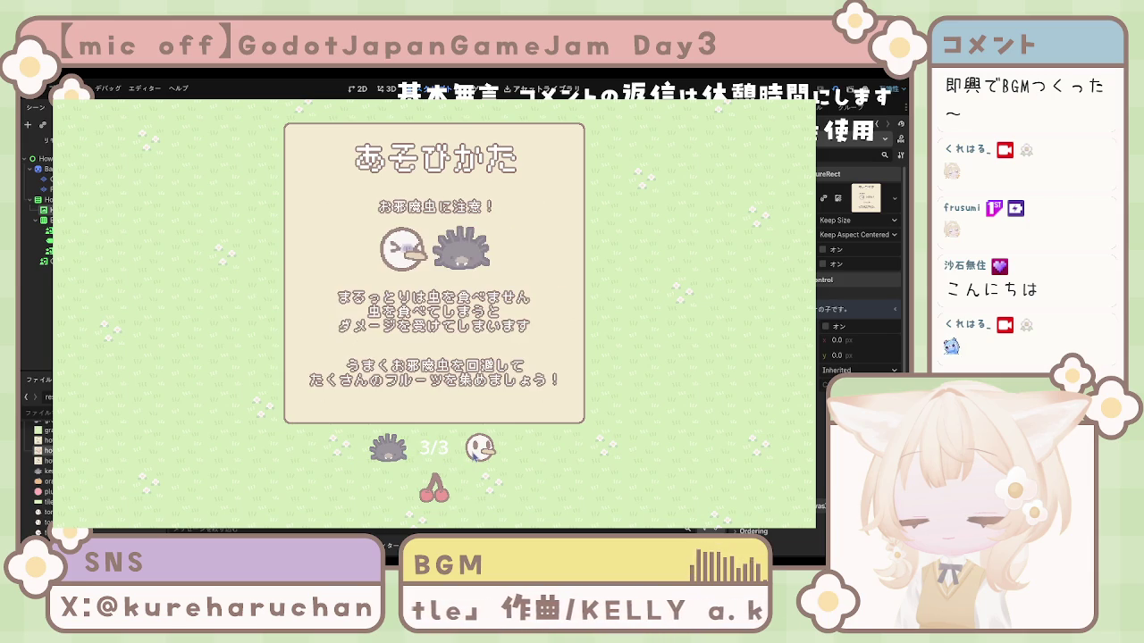
{"action": "left_click", "coordinate": [400, 452]}
{"action": "left_click", "coordinate": [399, 452]}
{"action": "left_click", "coordinate": [473, 454]}
{"action": "left_click", "coordinate": [473, 454]}
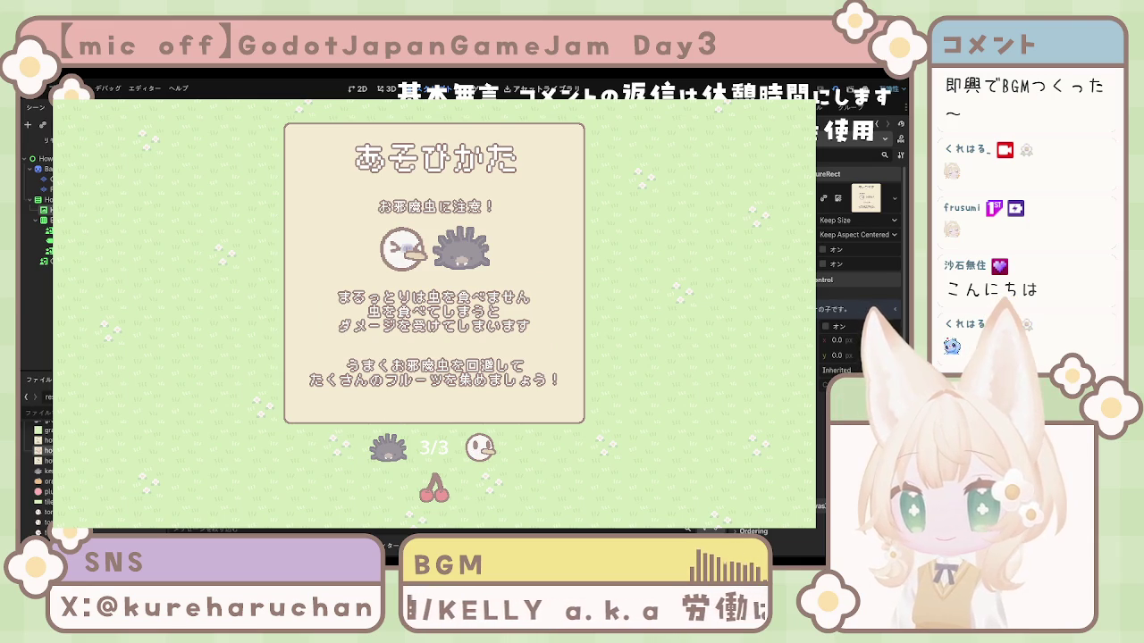
{"action": "key", "text": "F8"}
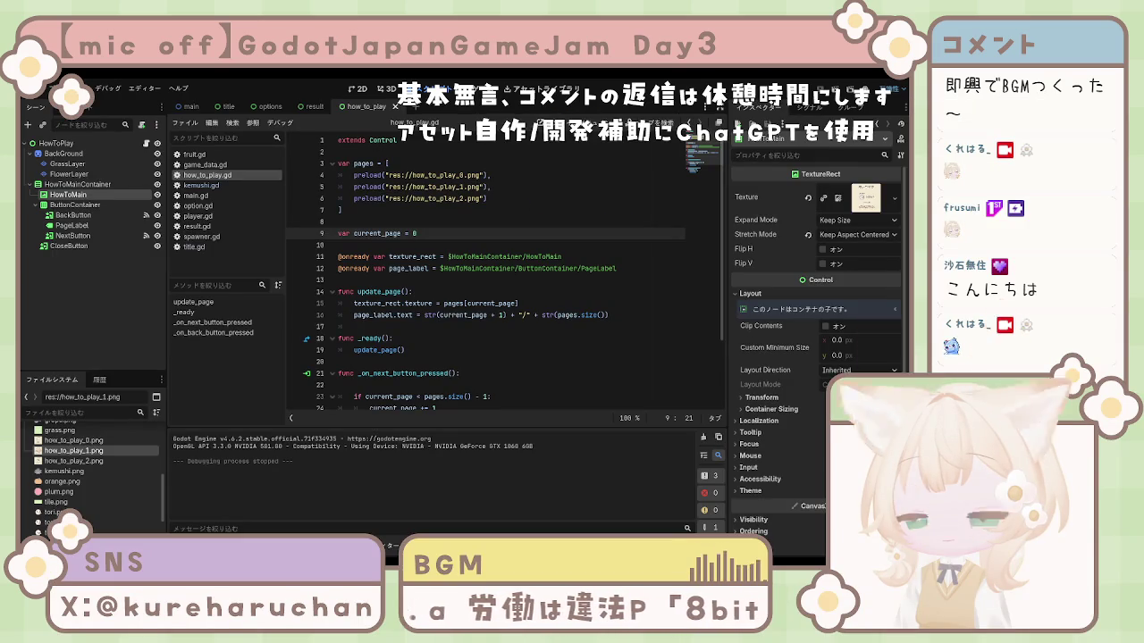
Run and stop the game three times with F6 and F8 to check the how-to-play screen
{"action": "key", "text": "F6"}
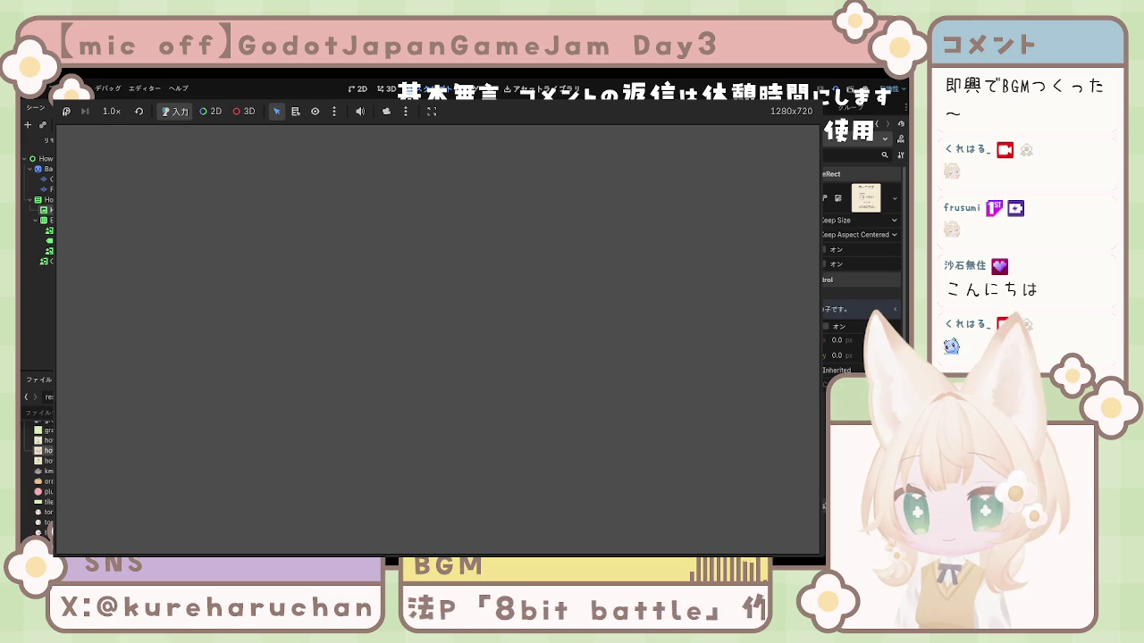
{"action": "key", "text": "F8"}
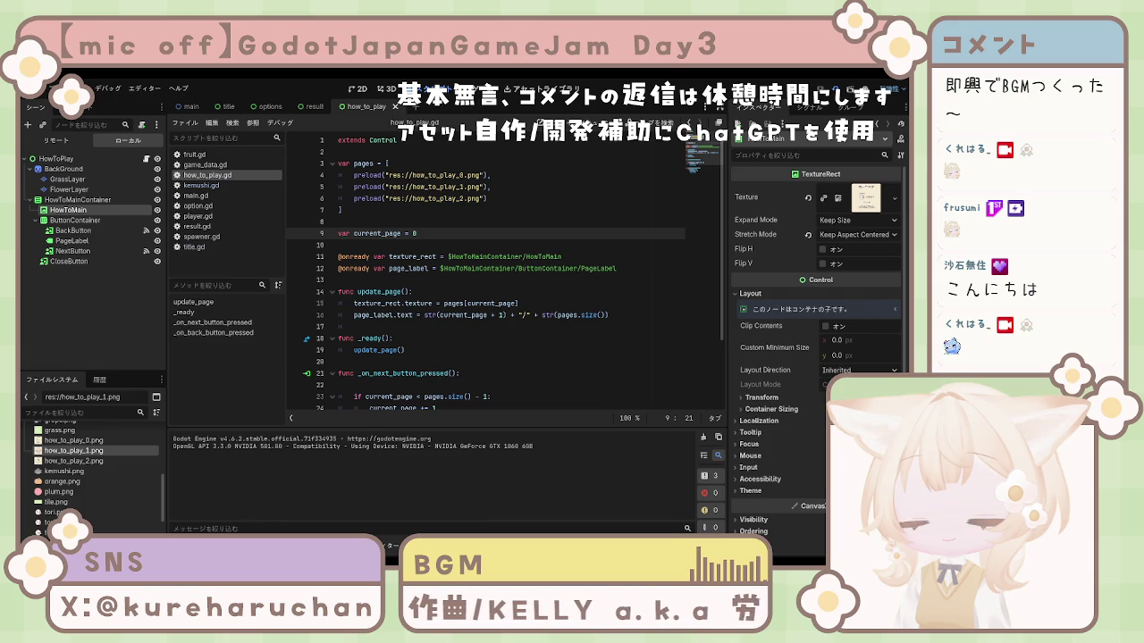
{"action": "key", "text": "F6"}
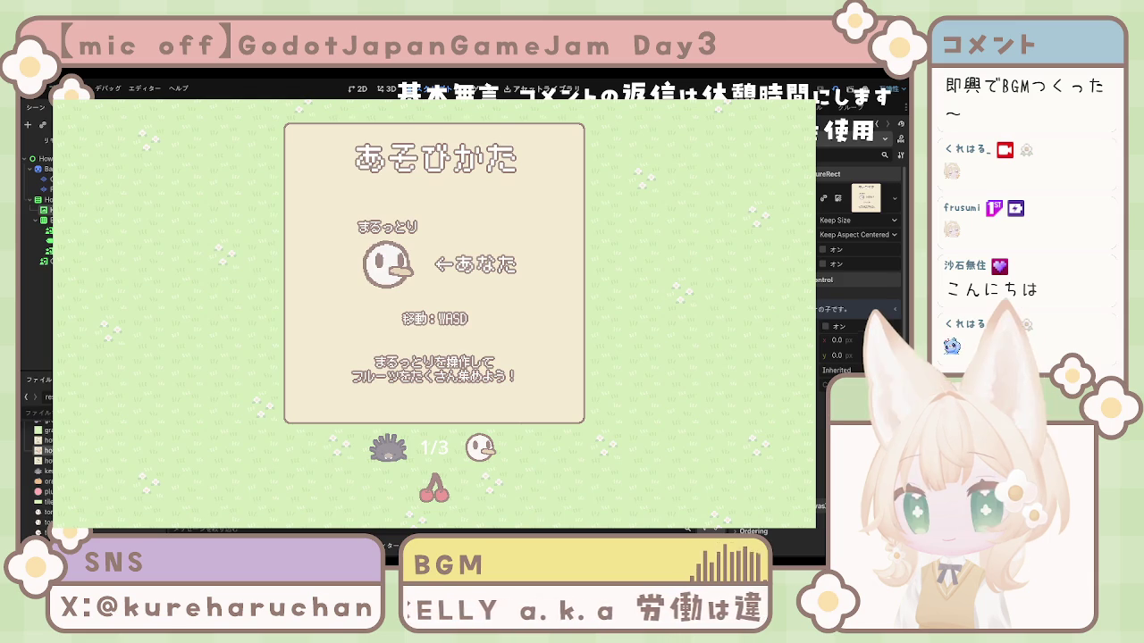
{"action": "key", "text": "F8"}
{"action": "key", "text": "F6"}
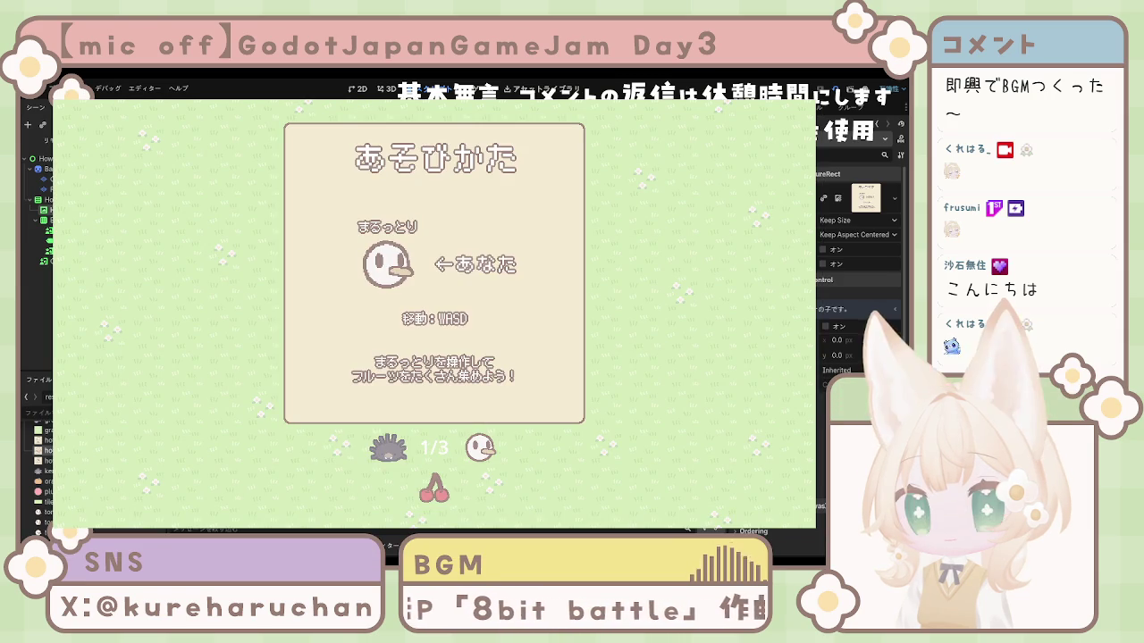
{"action": "key", "text": "F8"}
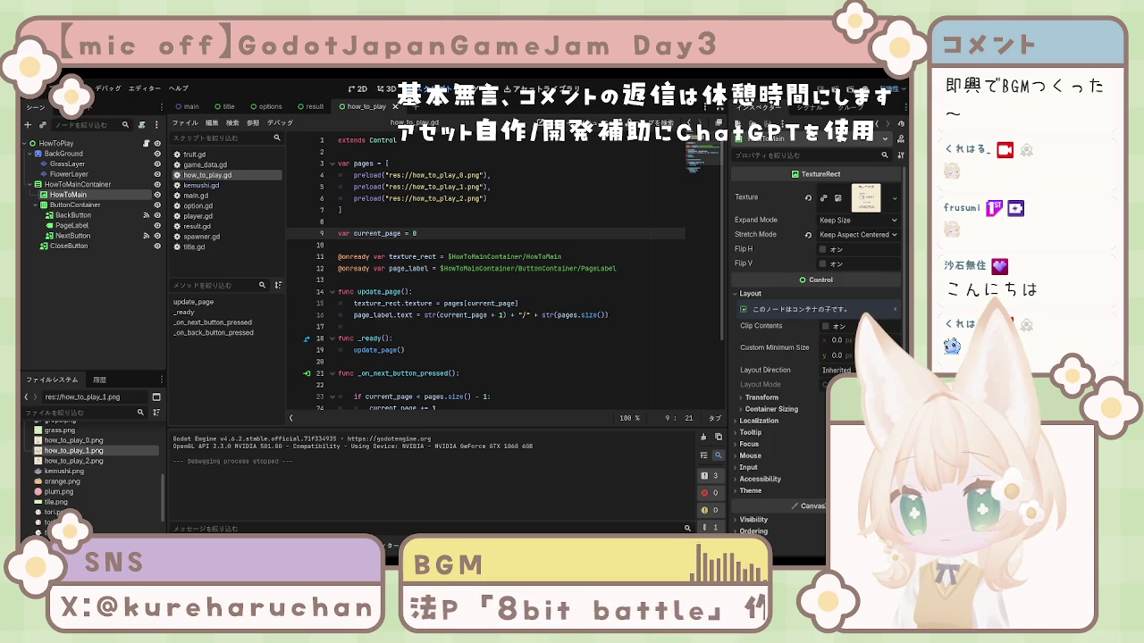
Check line 15 where the HowToMain texture is set, then run and stop the game
{"action": "left_click", "coordinate": [460, 386]}
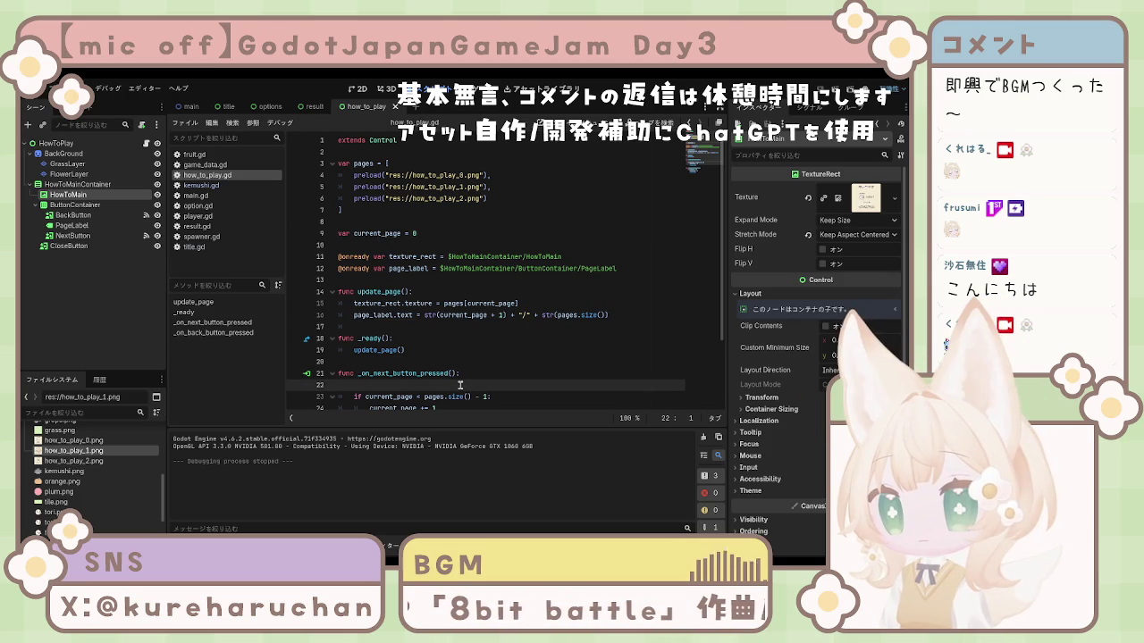
{"action": "left_click", "coordinate": [449, 302]}
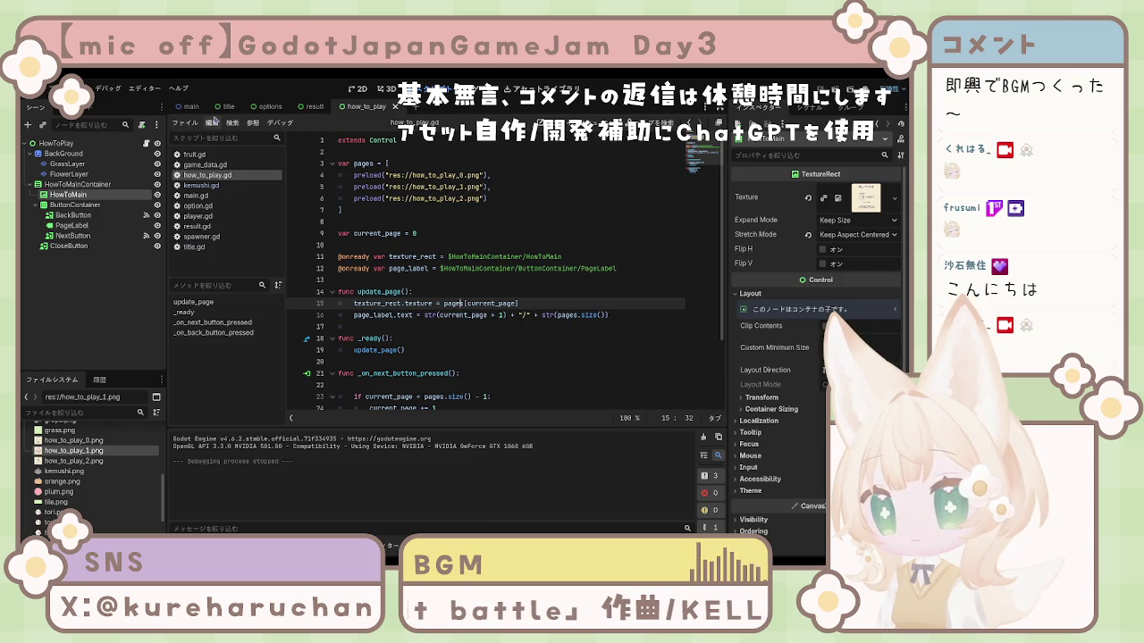
{"action": "key", "text": "F6"}
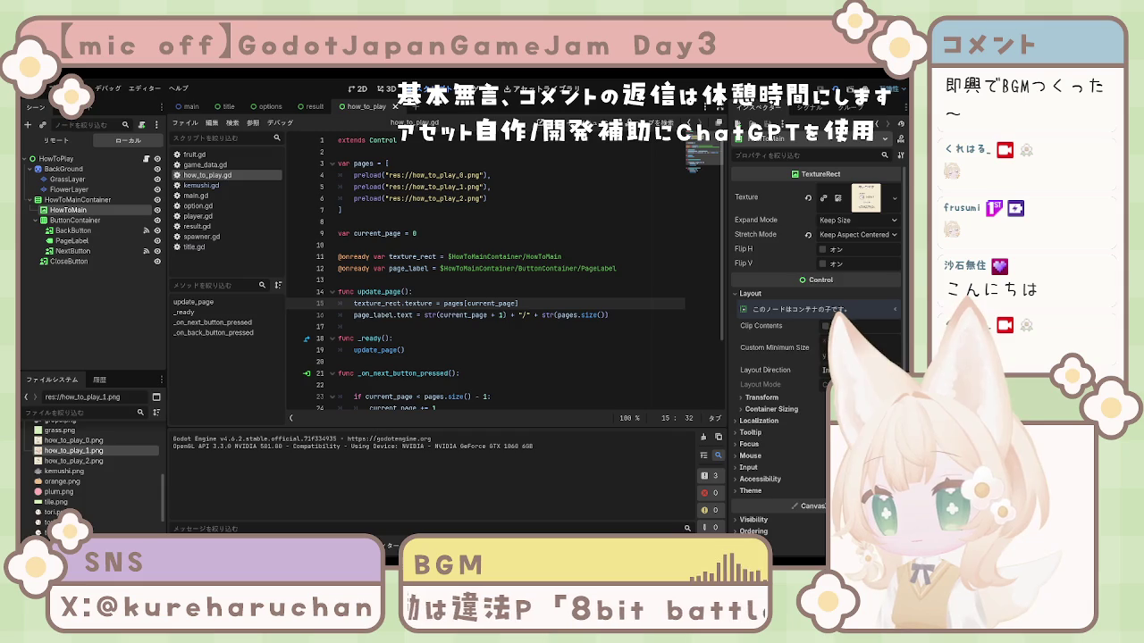
{"action": "key", "text": "F8"}
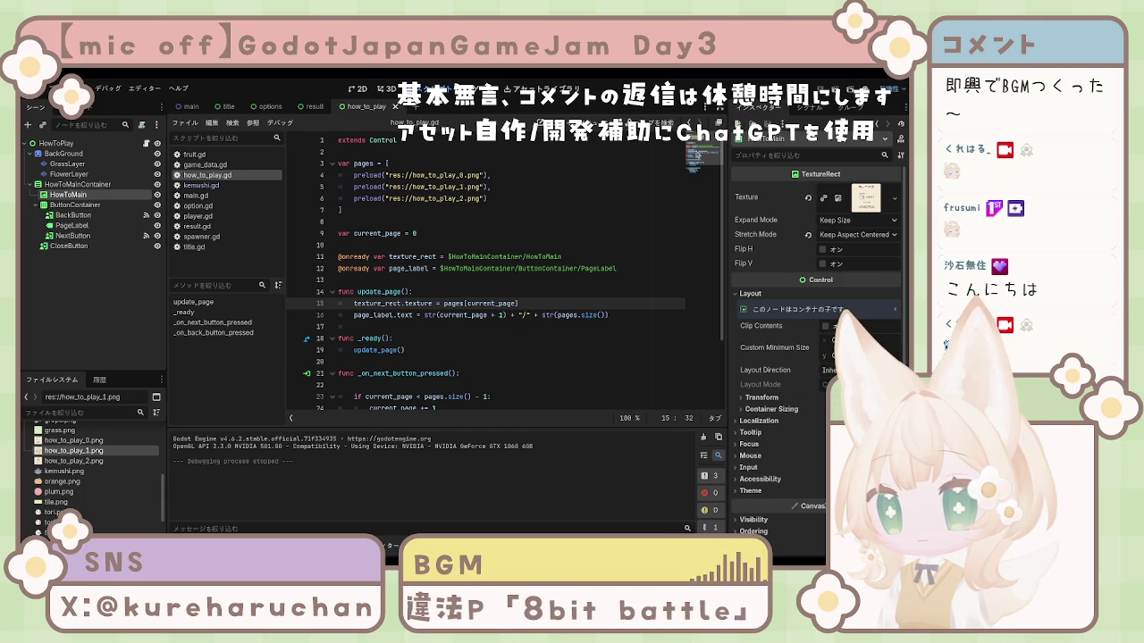
Review the page label line 16 and launch the game again with F5
{"action": "left_click", "coordinate": [516, 268]}
{"action": "left_click", "coordinate": [537, 314]}
{"action": "scroll", "coordinate": [510, 311], "scroll_direction": "down", "scroll_amount": 3}
{"action": "scroll", "coordinate": [483, 305], "scroll_direction": "up", "scroll_amount": 3}
{"action": "scroll", "coordinate": [471, 305], "scroll_direction": "down", "scroll_amount": 3}
{"action": "scroll", "coordinate": [488, 314], "scroll_direction": "up", "scroll_amount": 3}
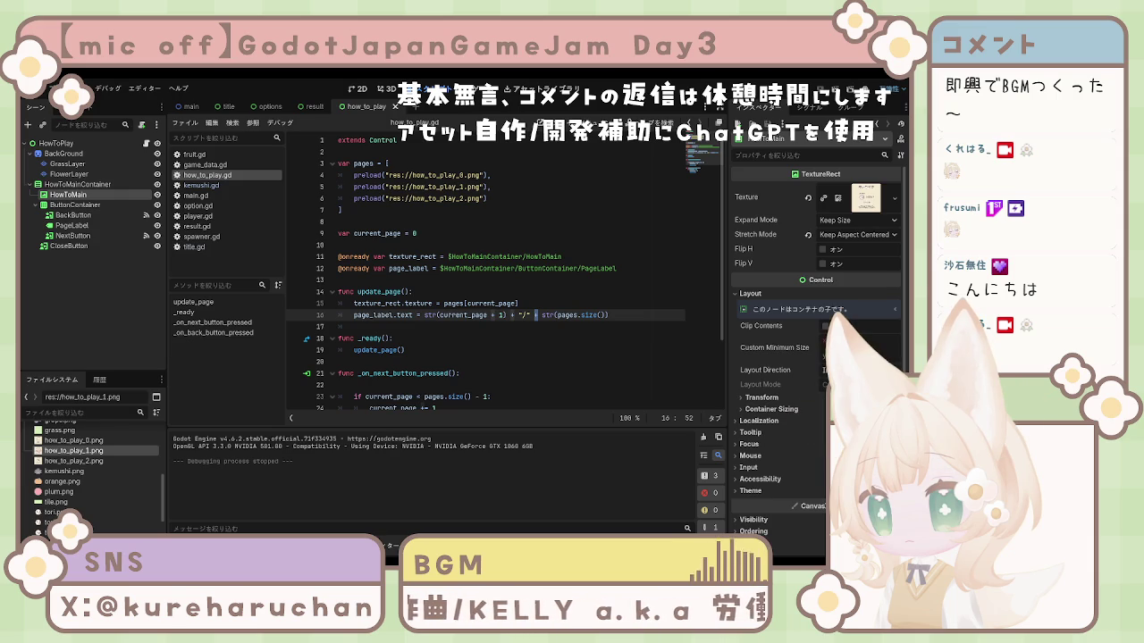
{"action": "key", "text": "F5"}
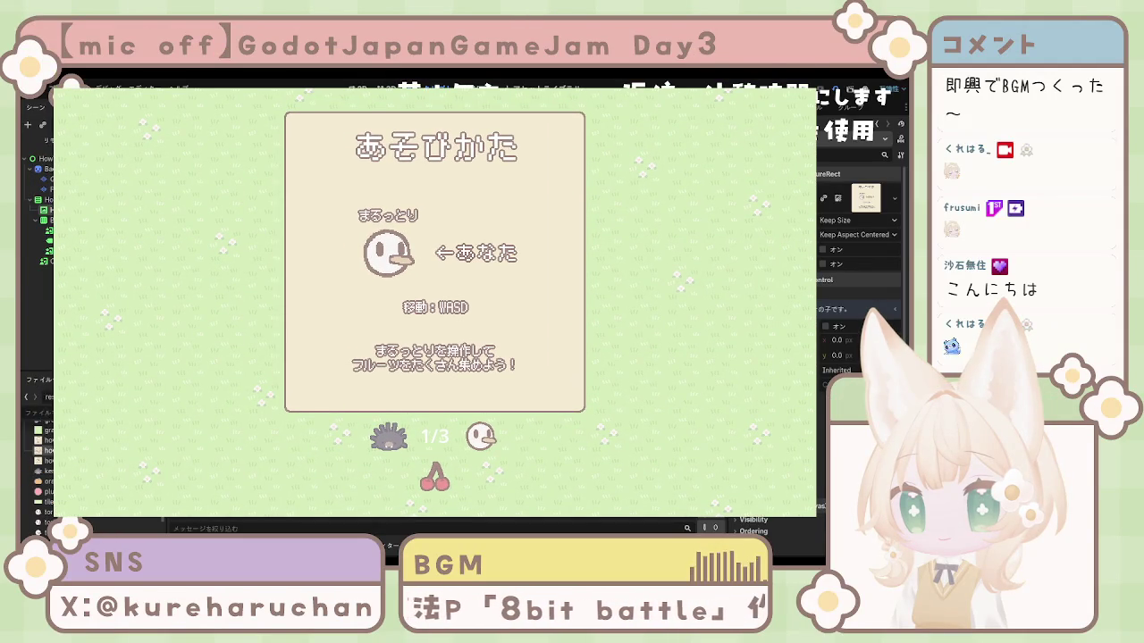
Flip the how-to-play panel forward, back to page 1/3, then onward toward 3/3
{"action": "left_click", "coordinate": [491, 444]}
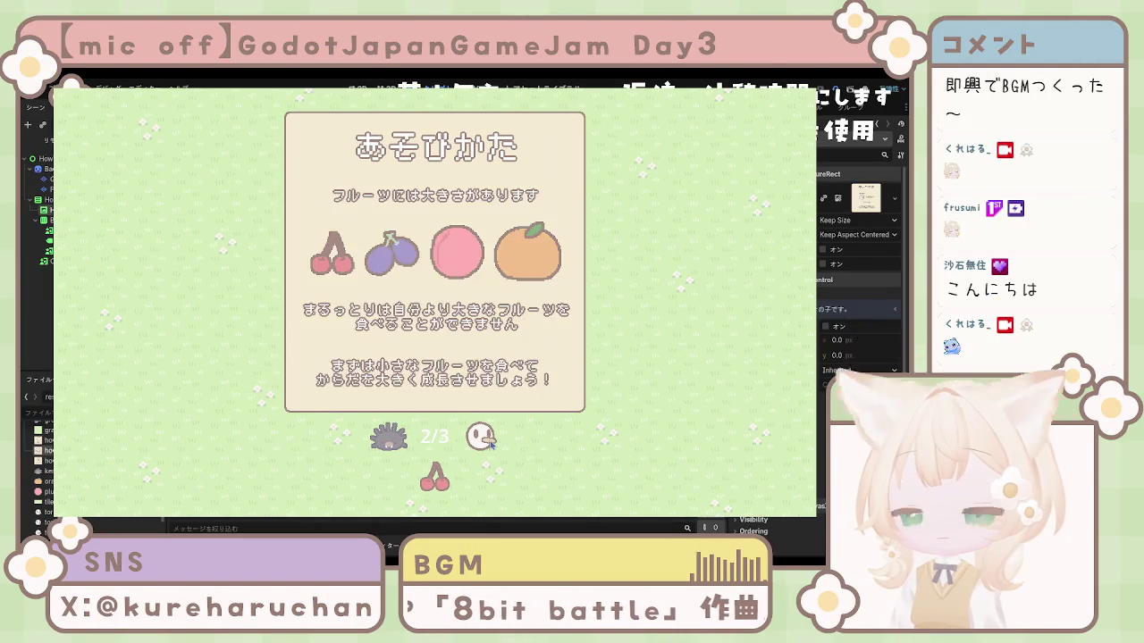
{"action": "left_click", "coordinate": [491, 444]}
{"action": "left_click", "coordinate": [395, 442]}
{"action": "left_click", "coordinate": [395, 443]}
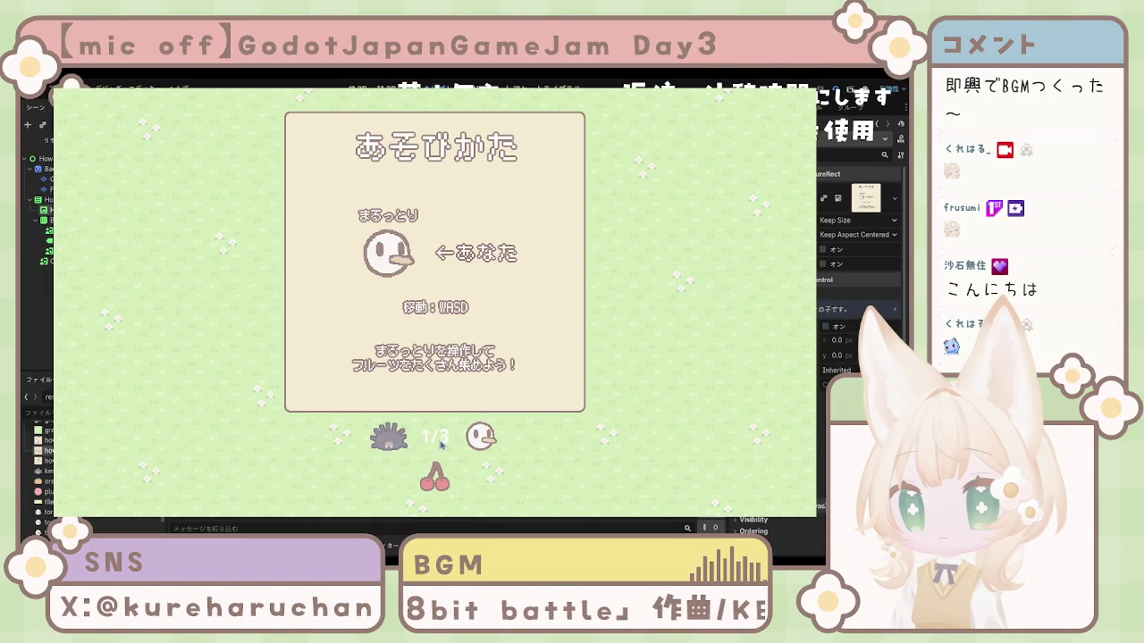
{"action": "left_click", "coordinate": [479, 442]}
{"action": "left_click", "coordinate": [480, 442]}
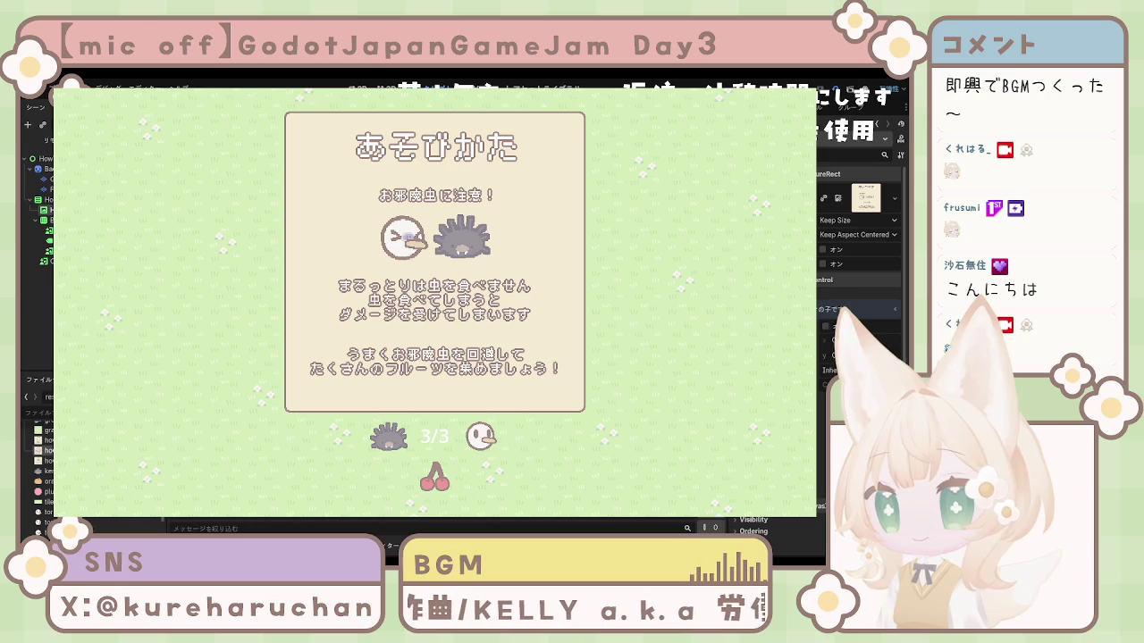
Stop the test run with F8, leaving the panel on its 3/3 bug-warning page
{"action": "key", "text": "F8"}
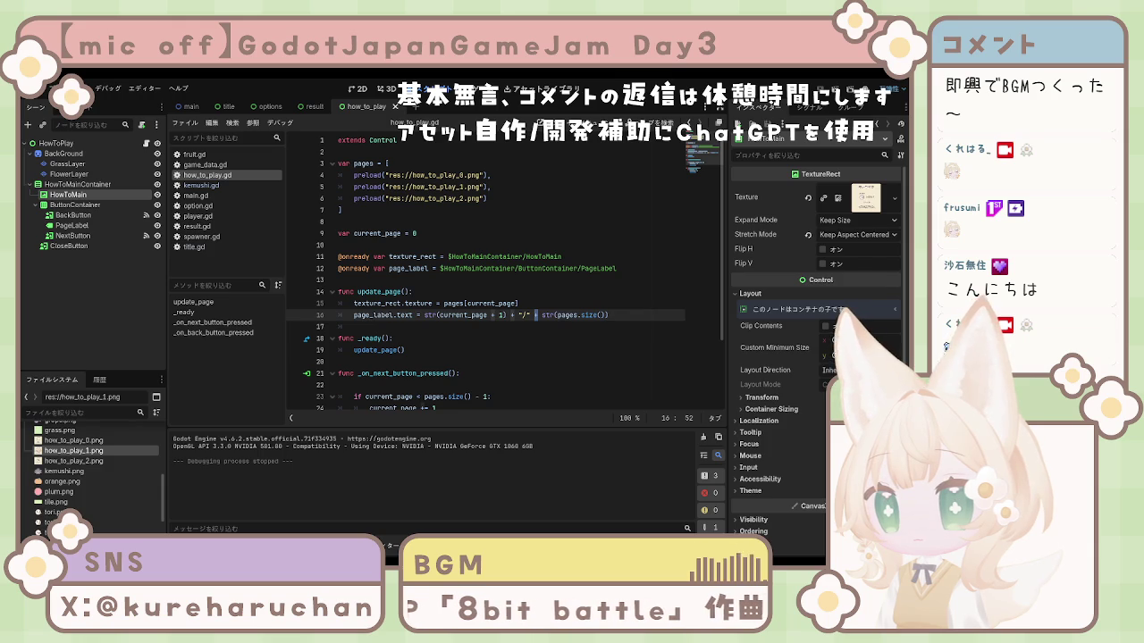
Review the next and back handlers in how_to_play.gd around line 22
{"action": "left_click", "coordinate": [443, 384]}
{"action": "scroll", "coordinate": [447, 375], "scroll_direction": "down", "scroll_amount": 2}
{"action": "scroll", "coordinate": [509, 329], "scroll_direction": "up", "scroll_amount": 2}
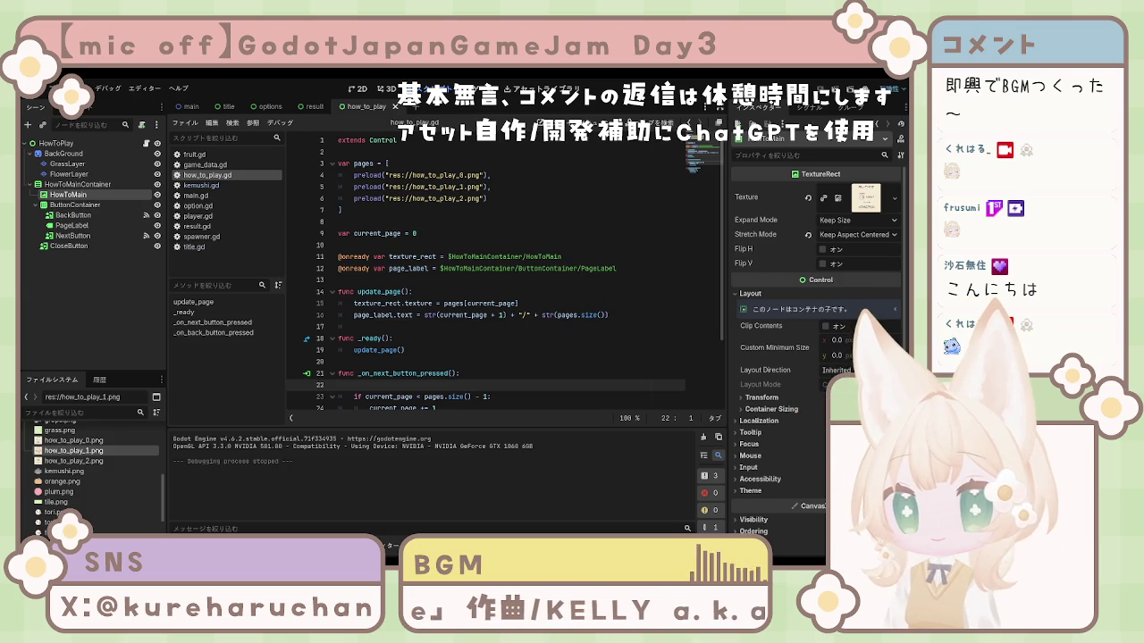
{"action": "scroll", "coordinate": [530, 311], "scroll_direction": "down", "scroll_amount": 5}
{"action": "scroll", "coordinate": [530, 311], "scroll_direction": "up", "scroll_amount": 5}
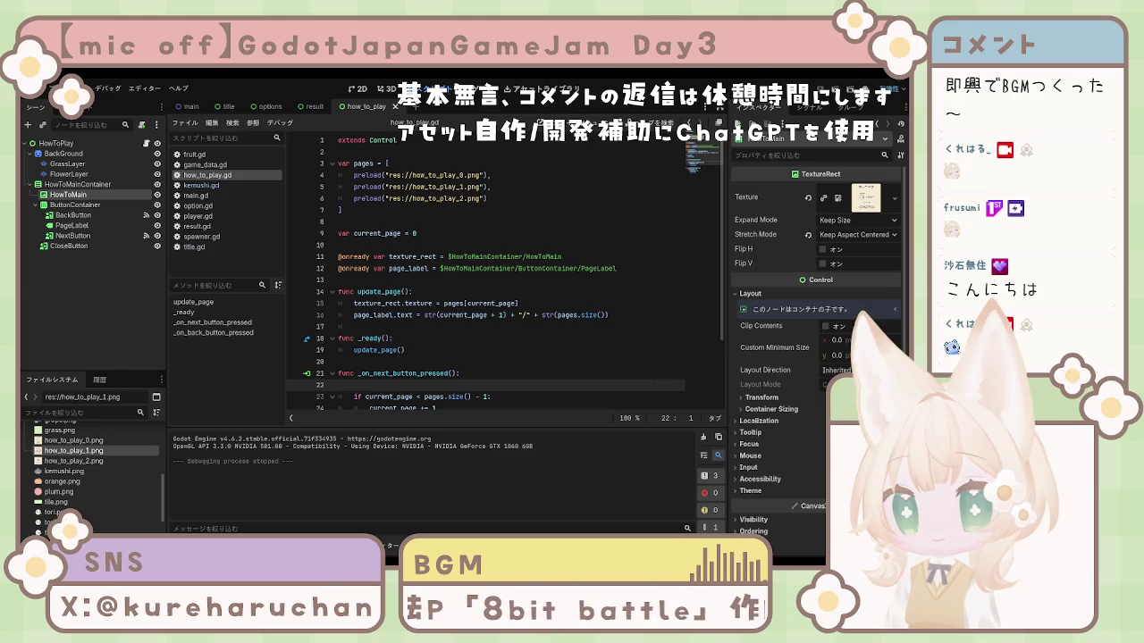
Check the end of how_to_play.gd at line 31, then switch to the main scene
{"action": "scroll", "coordinate": [452, 393], "scroll_direction": "down", "scroll_amount": 3}
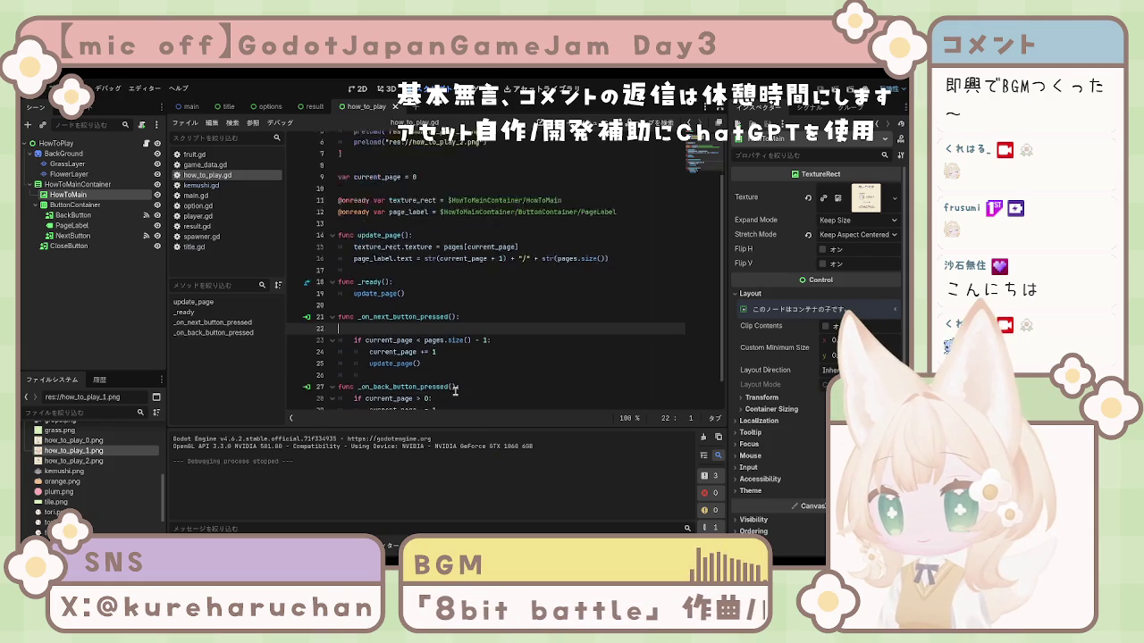
{"action": "left_click", "coordinate": [464, 403]}
{"action": "scroll", "coordinate": [469, 408], "scroll_direction": "up", "scroll_amount": 3}
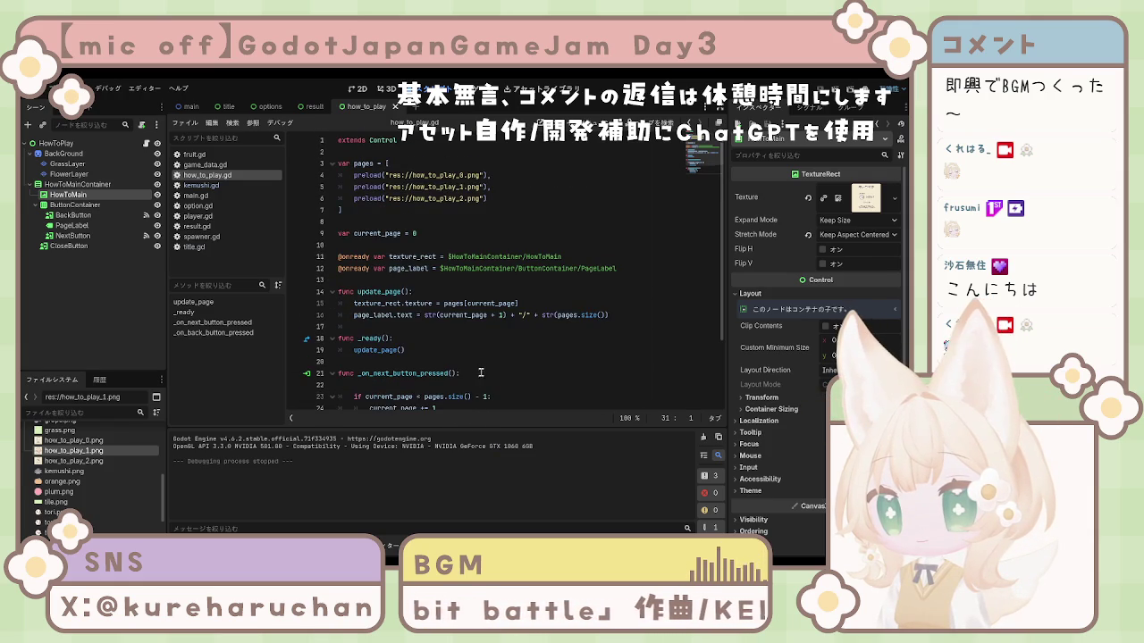
{"action": "scroll", "coordinate": [479, 375], "scroll_direction": "down", "scroll_amount": 3}
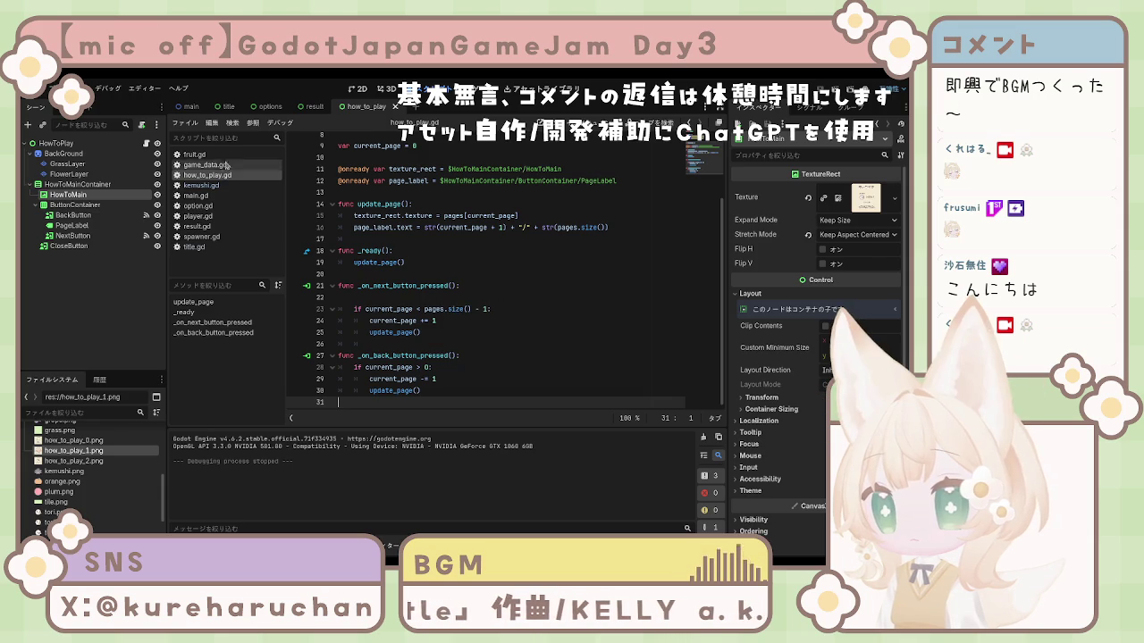
{"action": "left_click", "coordinate": [190, 106]}
{"action": "scroll", "coordinate": [459, 287], "scroll_direction": "up", "scroll_amount": 3}
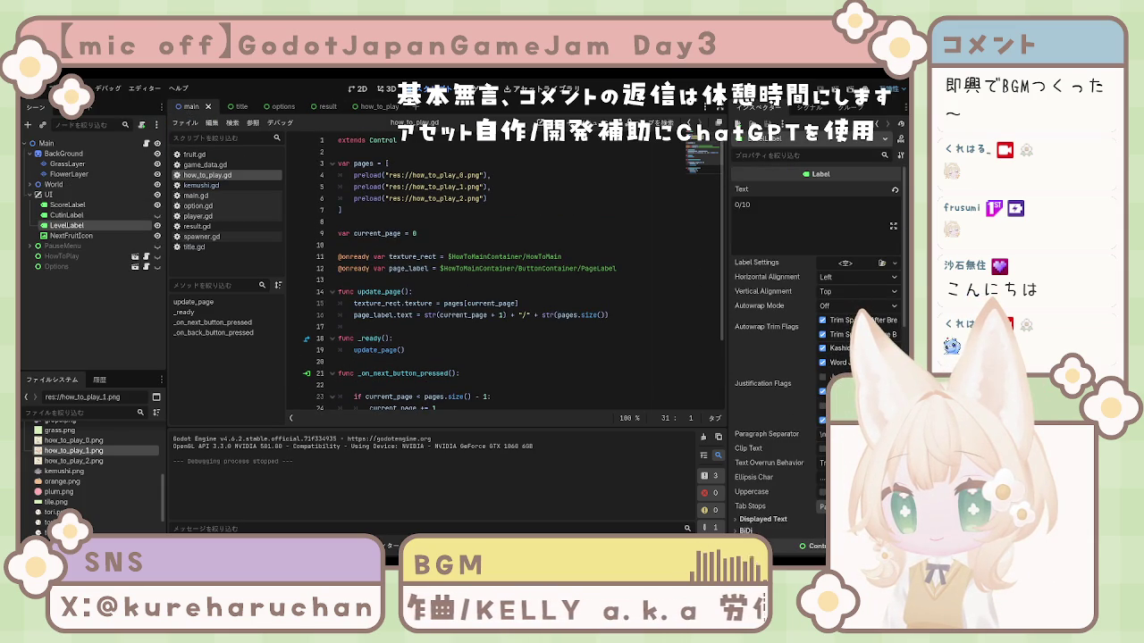
{"action": "scroll", "coordinate": [440, 269], "scroll_direction": "down", "scroll_amount": 3}
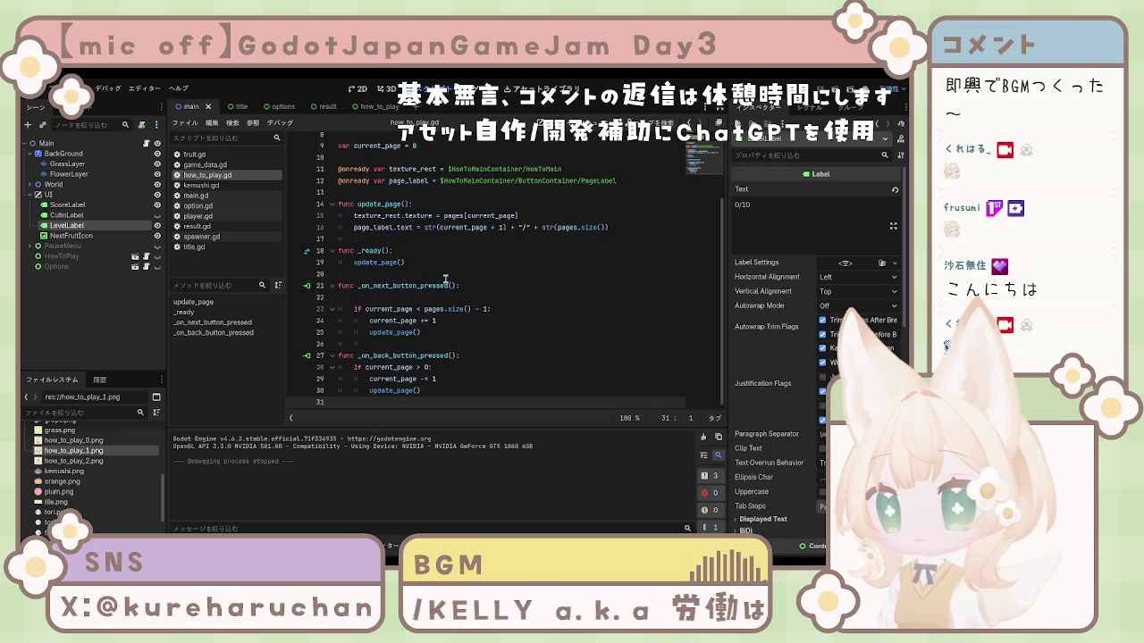
{"action": "scroll", "coordinate": [445, 284], "scroll_direction": "up", "scroll_amount": 3}
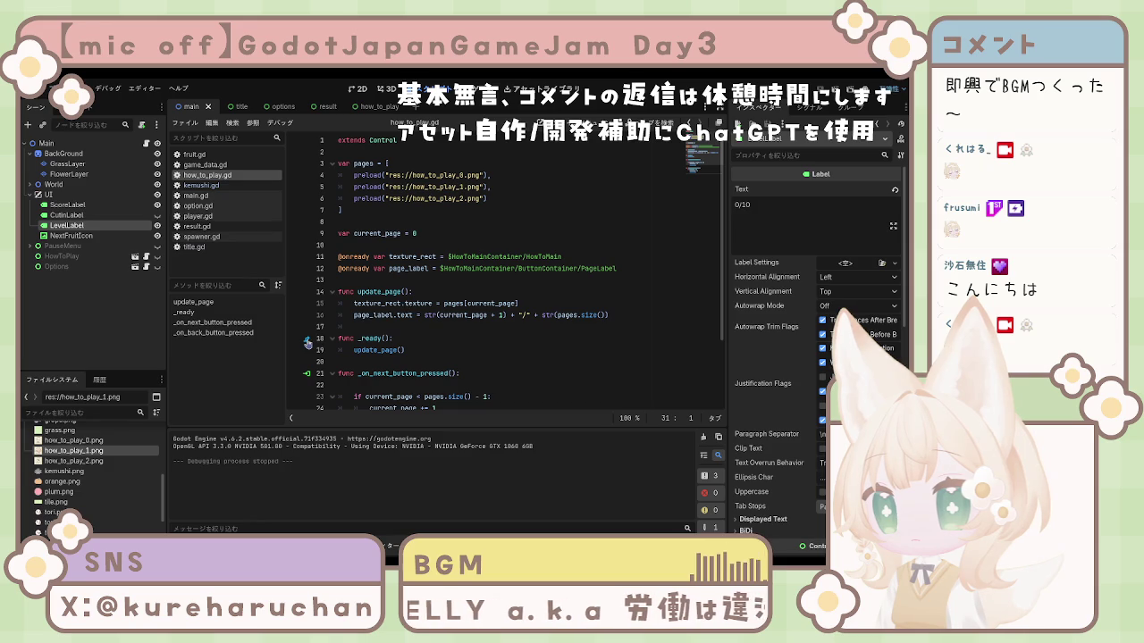
{"action": "left_click", "coordinate": [435, 341]}
{"action": "scroll", "coordinate": [414, 342], "scroll_direction": "down", "scroll_amount": 3}
{"action": "scroll", "coordinate": [404, 341], "scroll_direction": "up", "scroll_amount": 3}
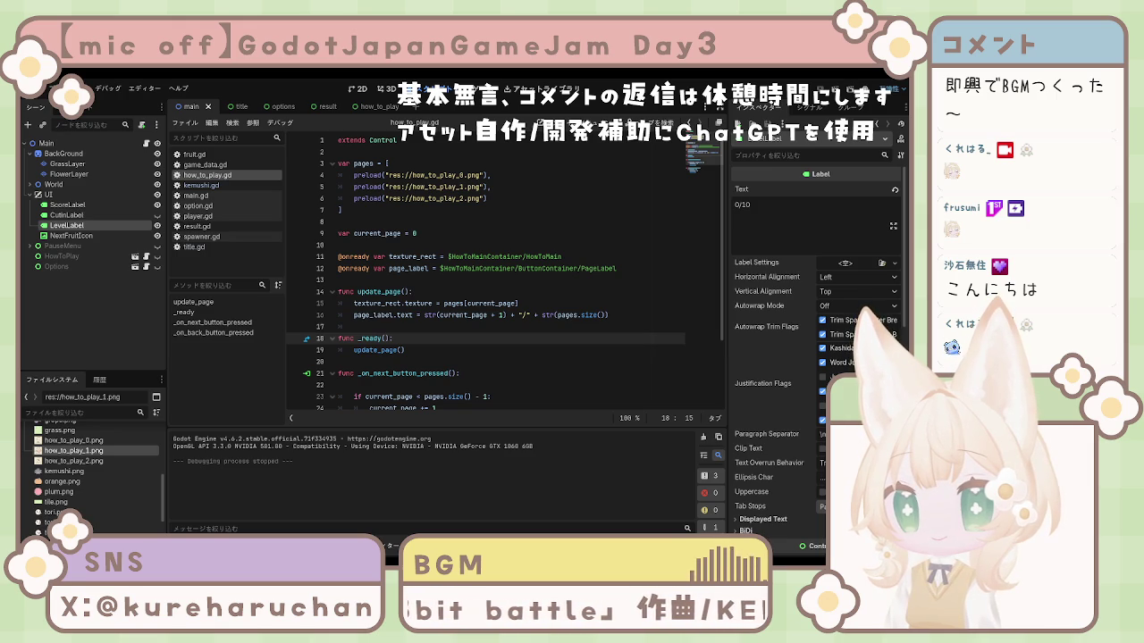
{"action": "left_click", "coordinate": [460, 385]}
{"action": "scroll", "coordinate": [460, 376], "scroll_direction": "down", "scroll_amount": 1}
{"action": "scroll", "coordinate": [459, 348], "scroll_direction": "up", "scroll_amount": 1}
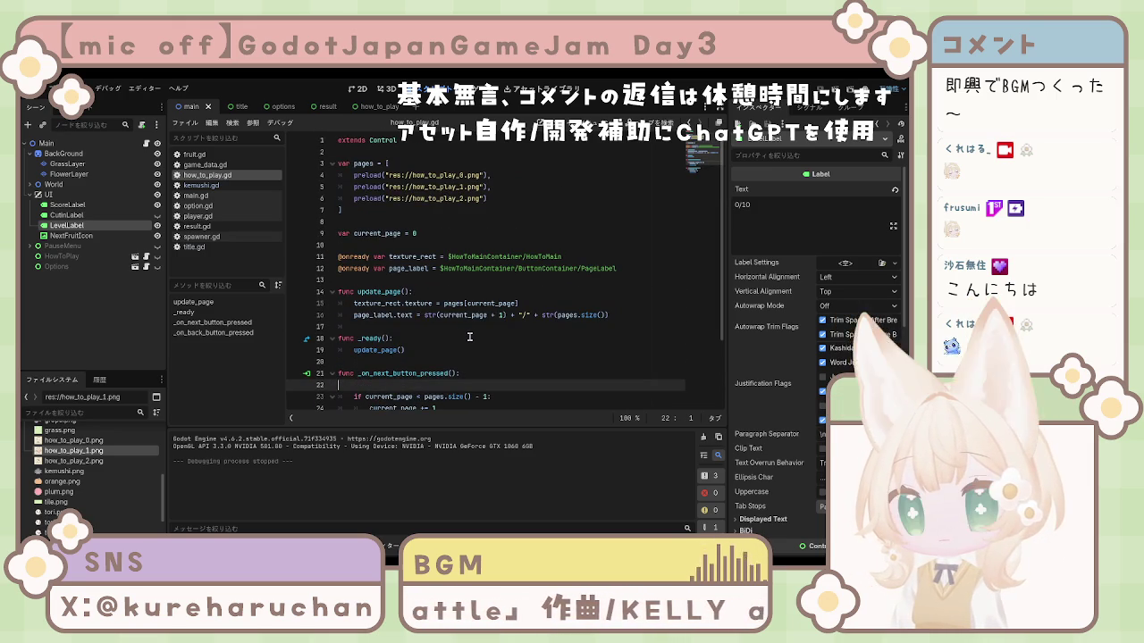
{"action": "scroll", "coordinate": [471, 335], "scroll_direction": "down", "scroll_amount": 2}
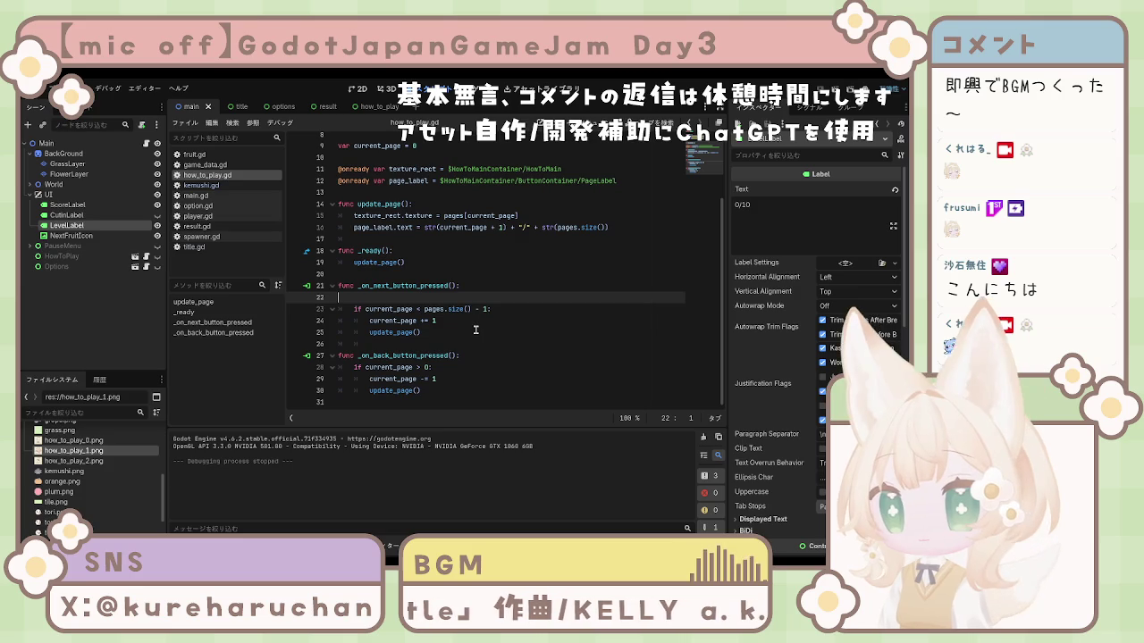
{"action": "scroll", "coordinate": [476, 329], "scroll_direction": "up", "scroll_amount": 2}
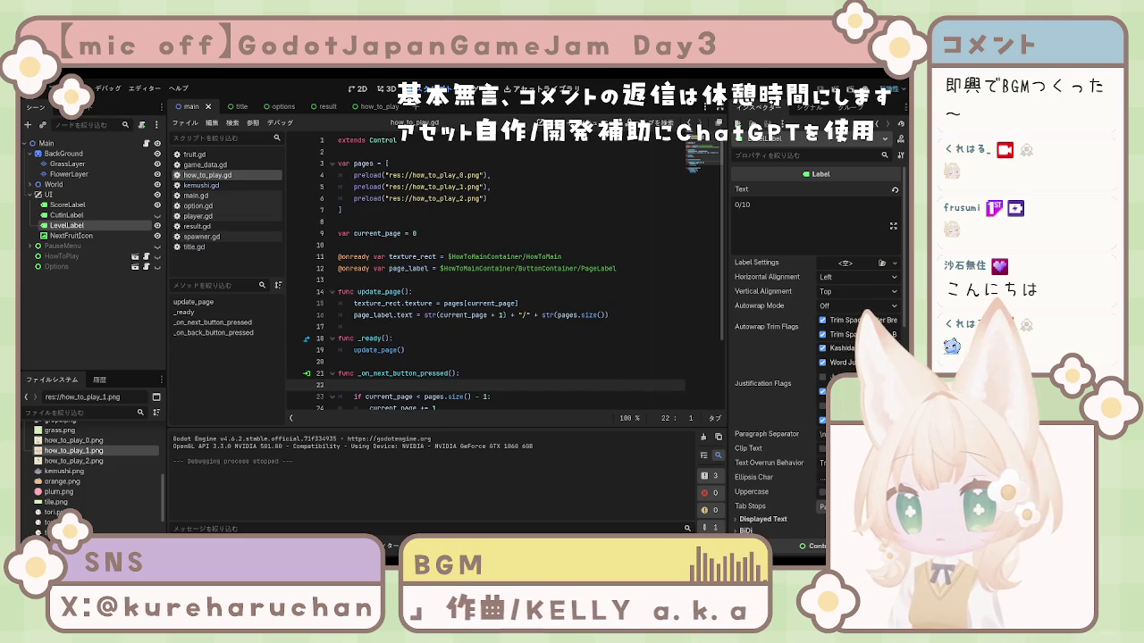
{"action": "mouse_move", "coordinate": [240, 107]}
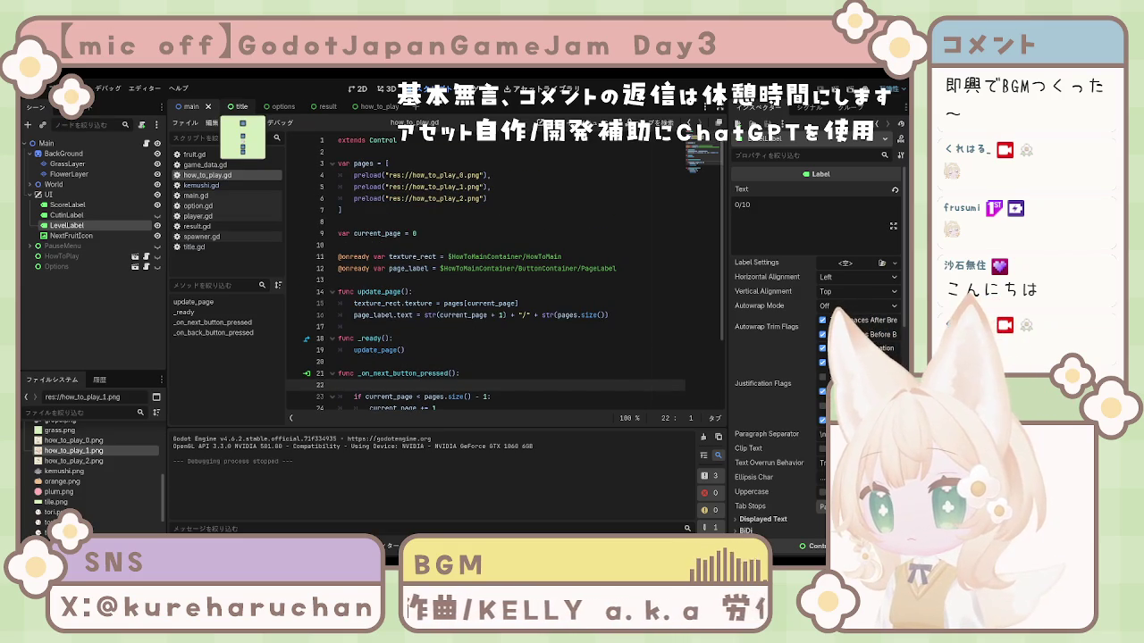
Browse the options, result, how_to_play, title and main scene tabs
{"action": "left_click", "coordinate": [270, 106]}
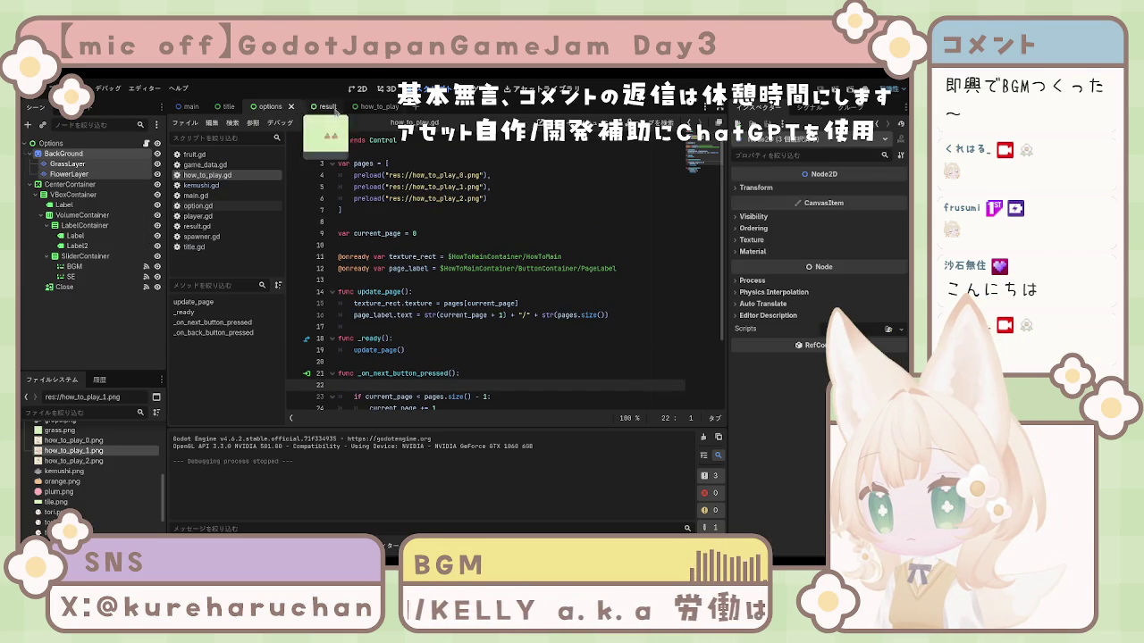
{"action": "left_click", "coordinate": [361, 89]}
{"action": "left_click", "coordinate": [317, 108]}
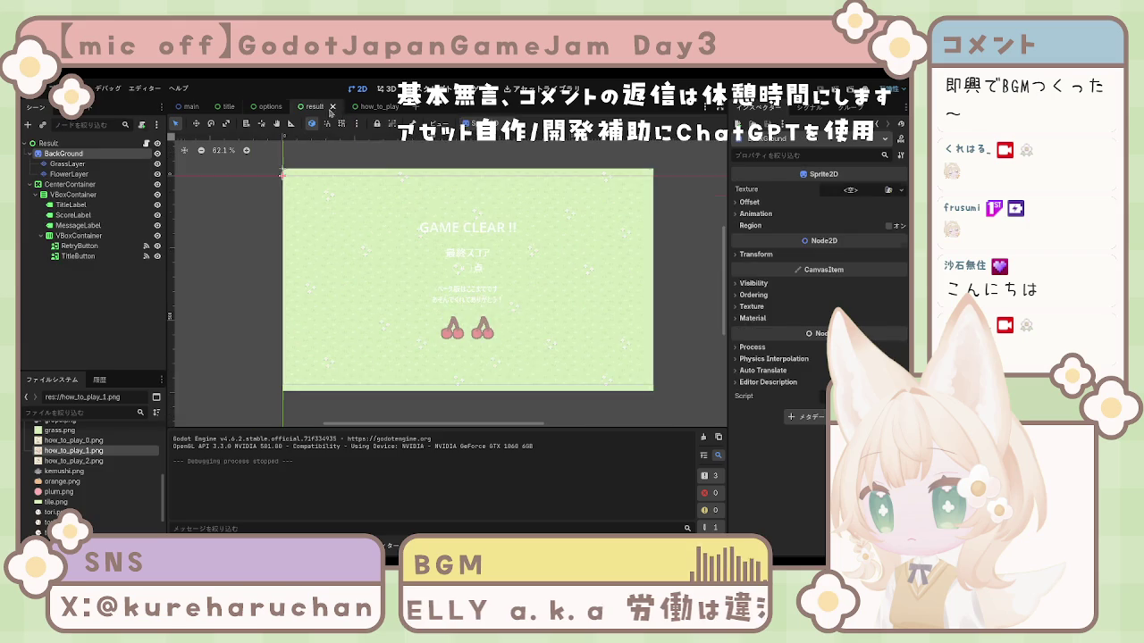
{"action": "left_click", "coordinate": [376, 107]}
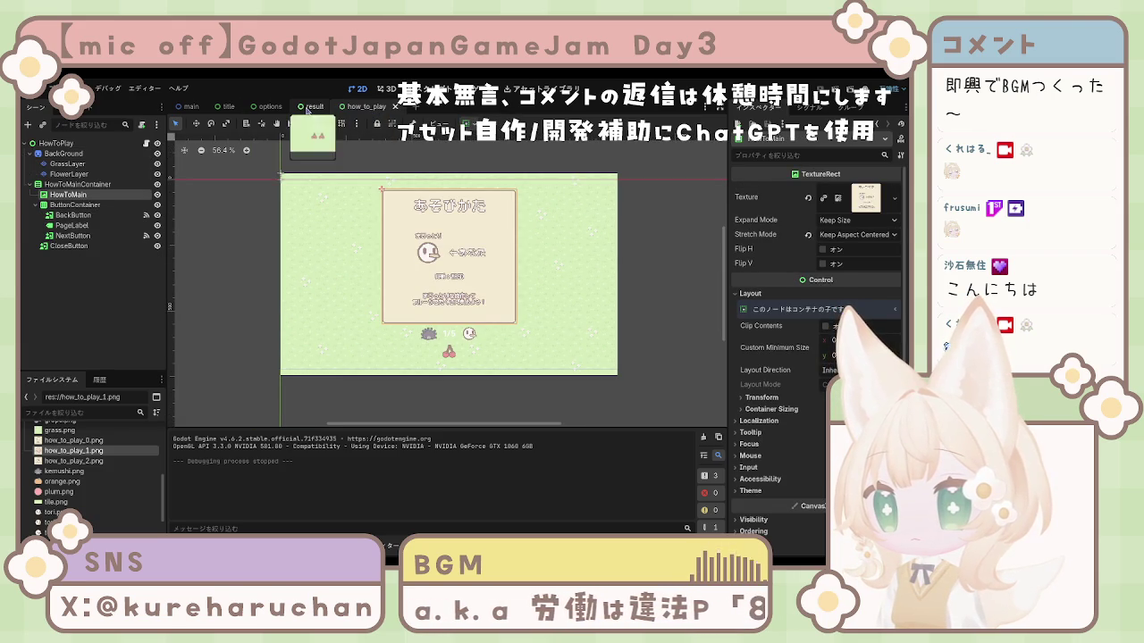
{"action": "left_click", "coordinate": [308, 108]}
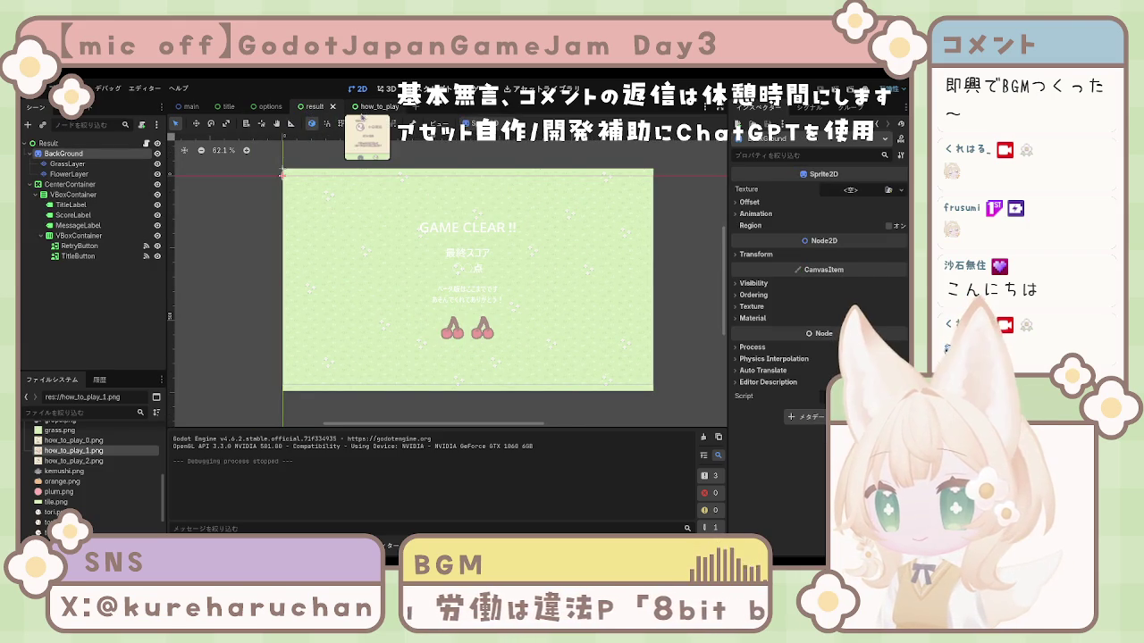
{"action": "left_click", "coordinate": [269, 107]}
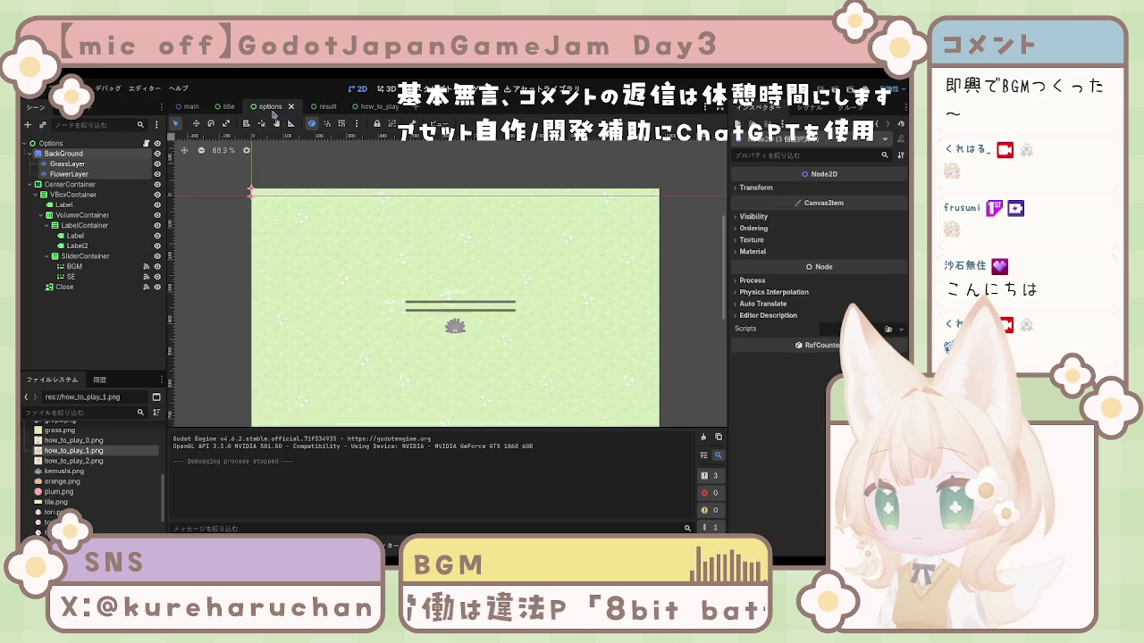
{"action": "left_click", "coordinate": [222, 109]}
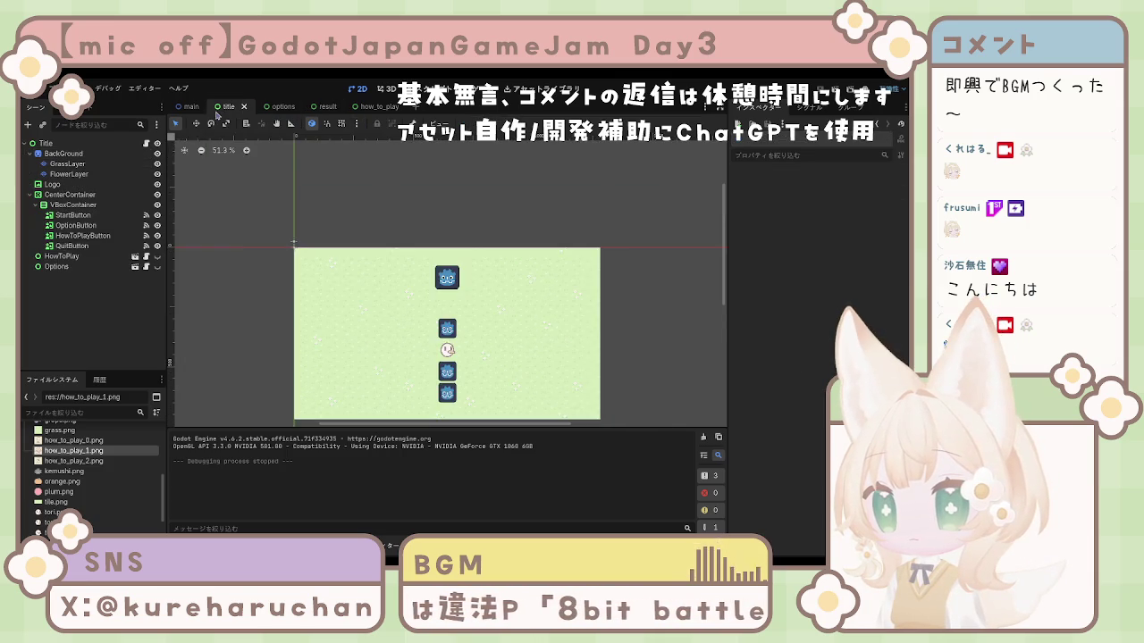
{"action": "left_click", "coordinate": [190, 107]}
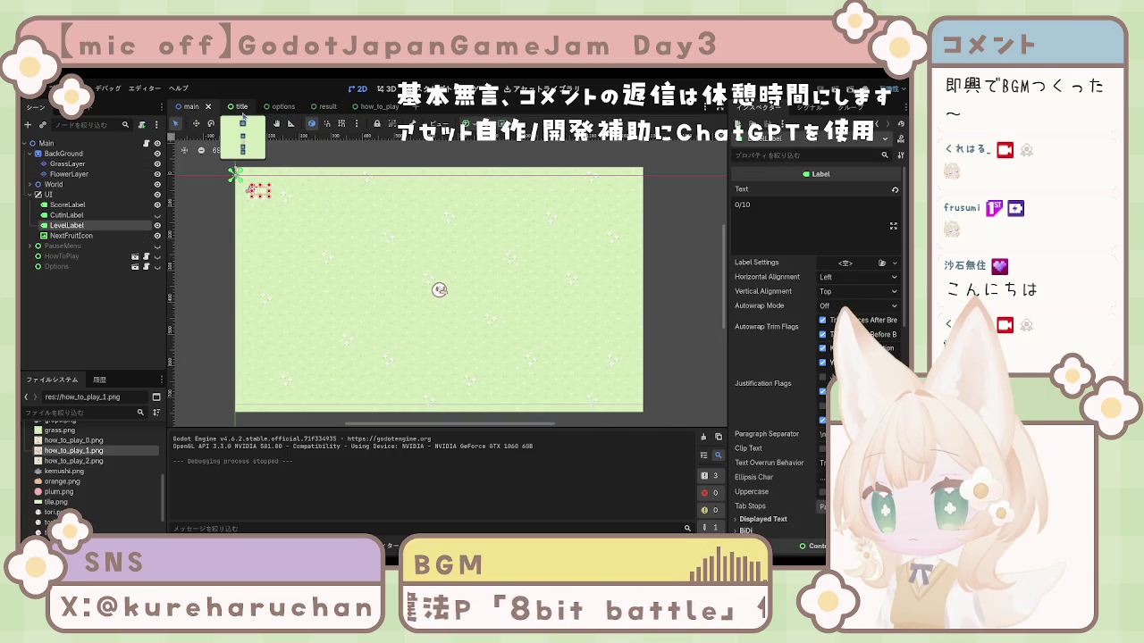
Cycle to the how_to_play scene and inspect its HowToMainContainer and HowToPlay root nodes
{"action": "left_click", "coordinate": [242, 114]}
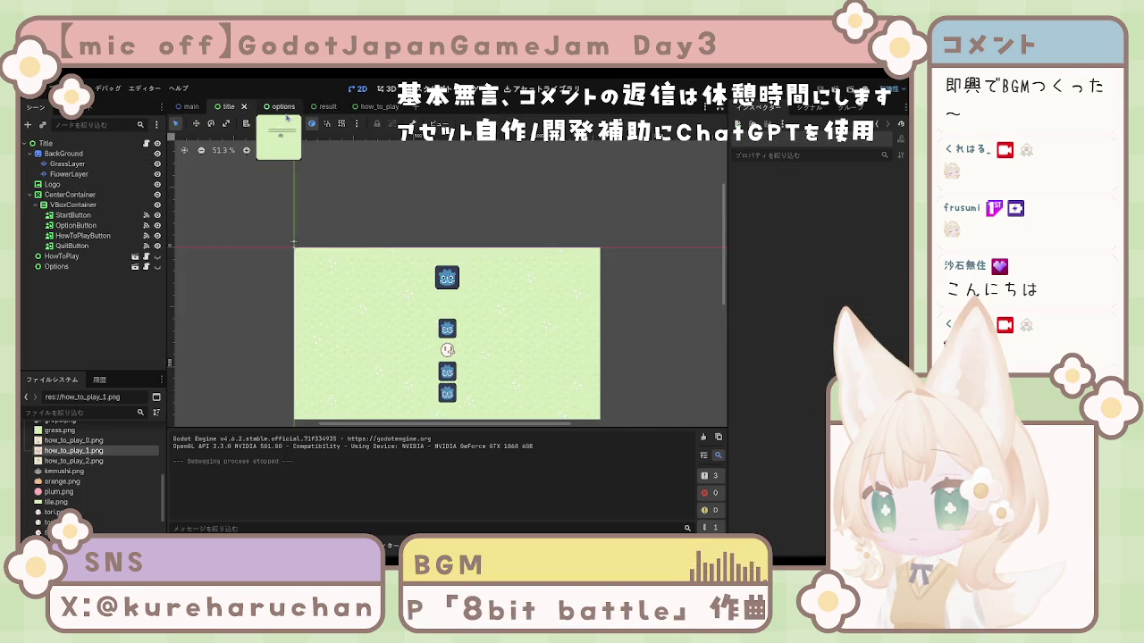
{"action": "left_click", "coordinate": [288, 114]}
{"action": "left_click", "coordinate": [327, 114]}
{"action": "left_click", "coordinate": [367, 109]}
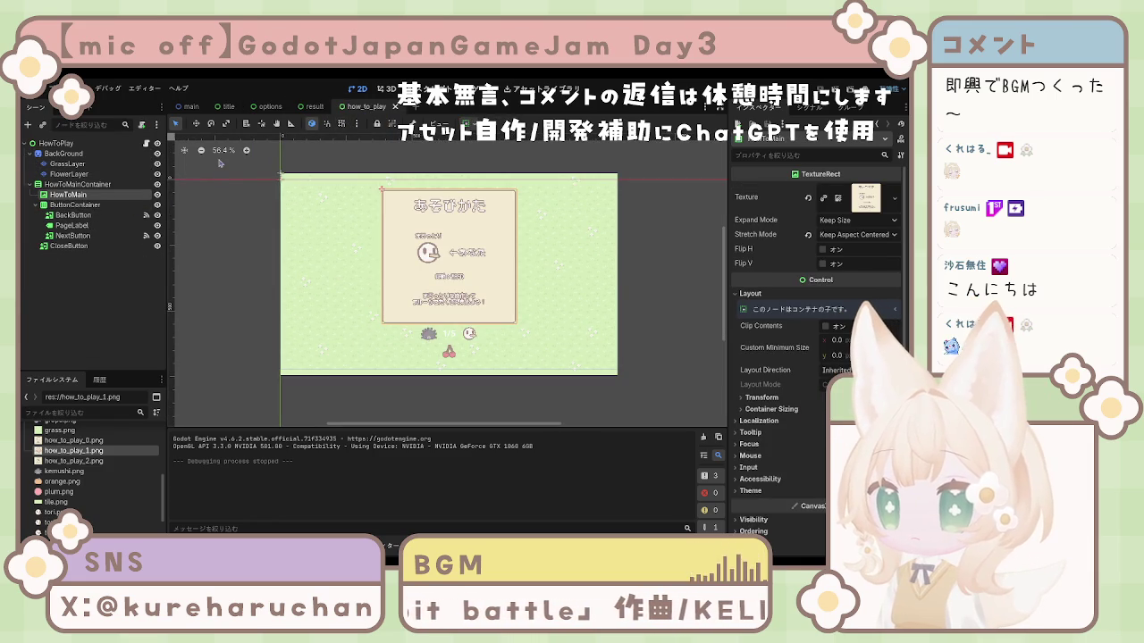
{"action": "left_click", "coordinate": [96, 195]}
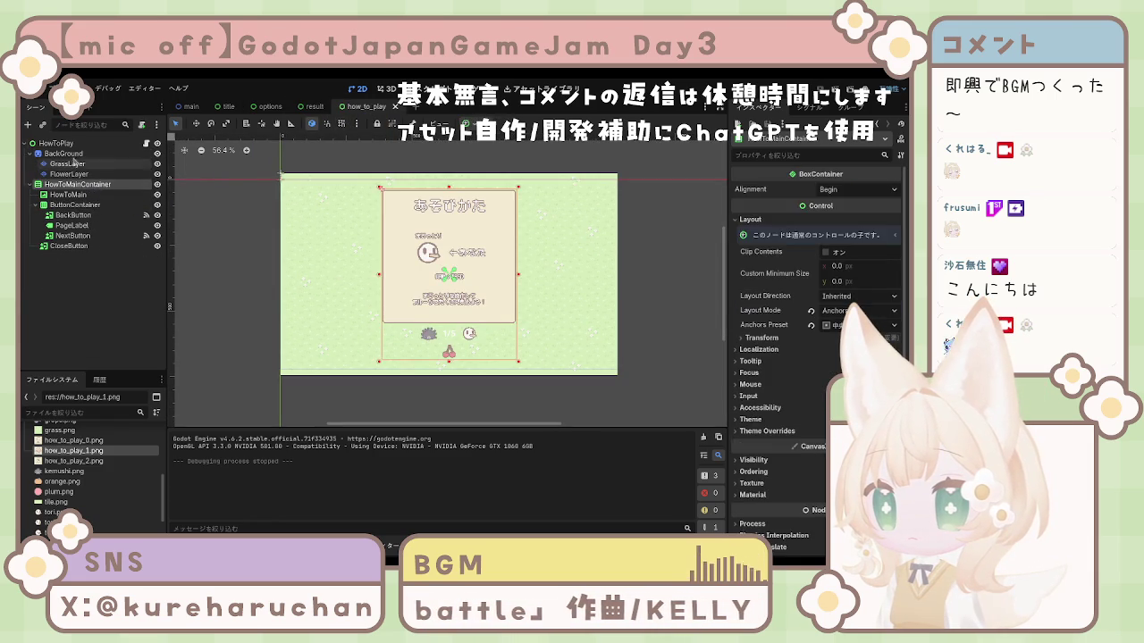
{"action": "left_click", "coordinate": [55, 143]}
Run the game from the title scene with F5, stop it with F8, then open the options scene
{"action": "left_click", "coordinate": [190, 107]}
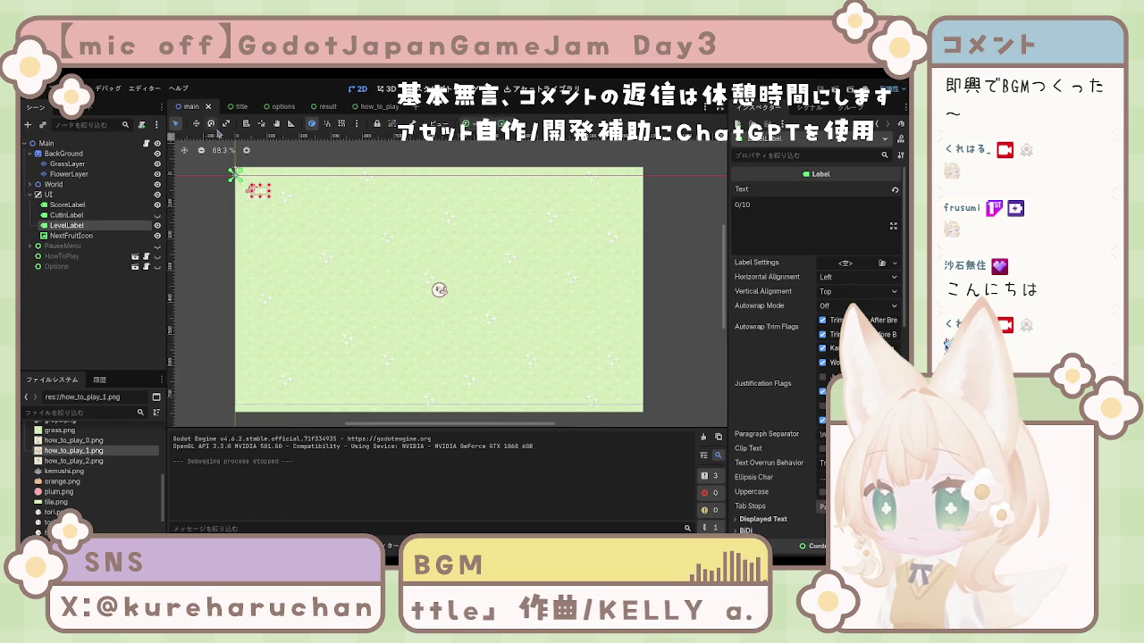
{"action": "left_click", "coordinate": [234, 106]}
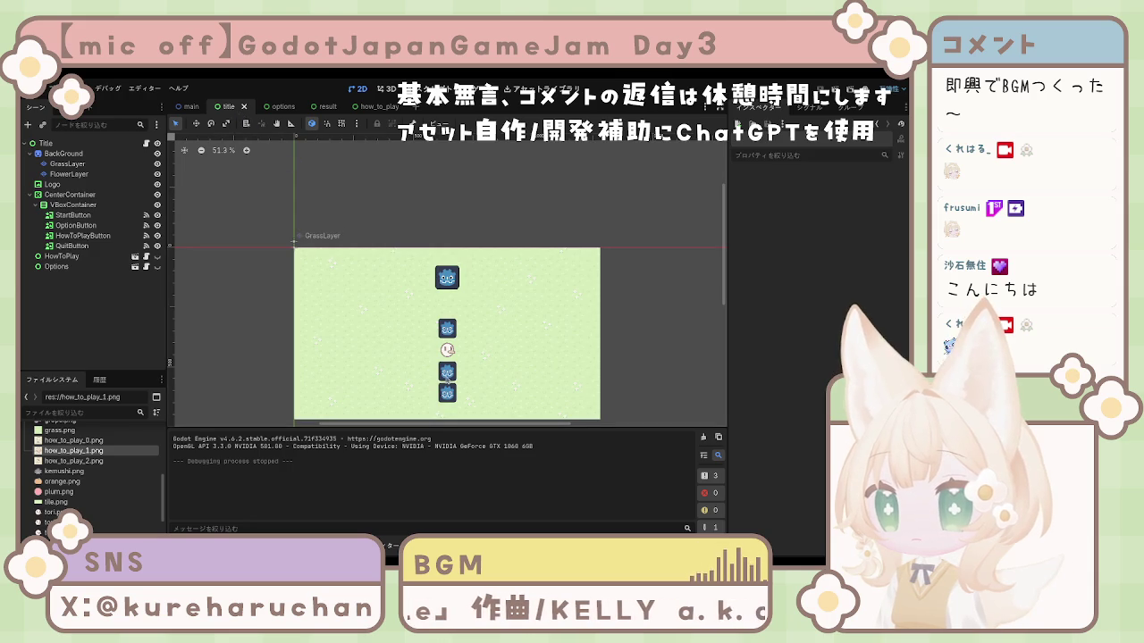
{"action": "key", "text": "F5"}
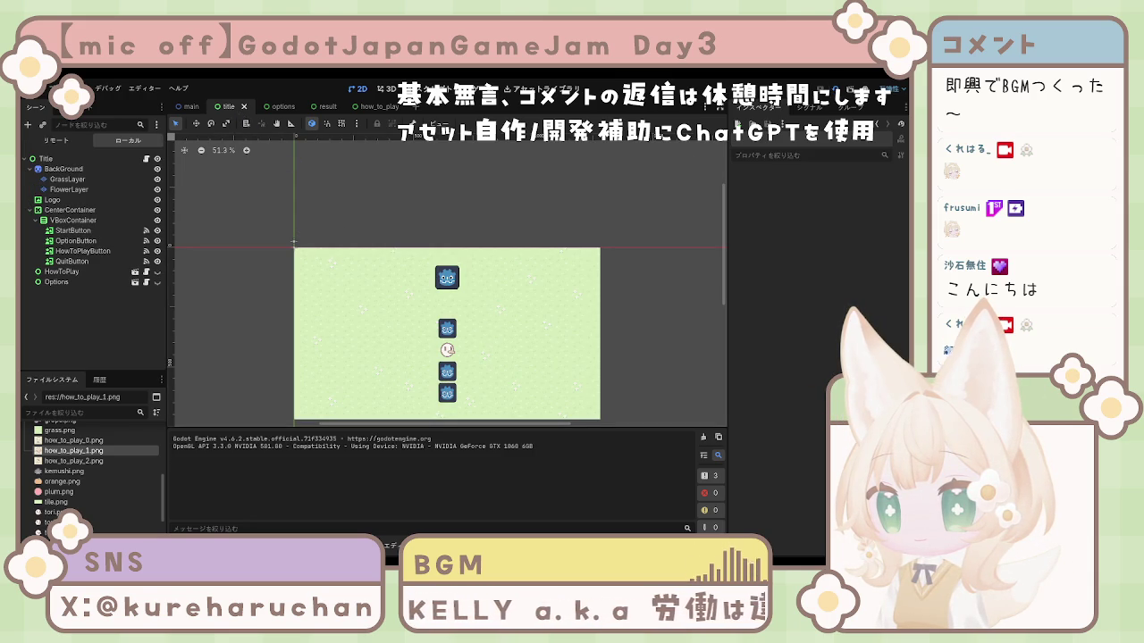
{"action": "key", "text": "F8"}
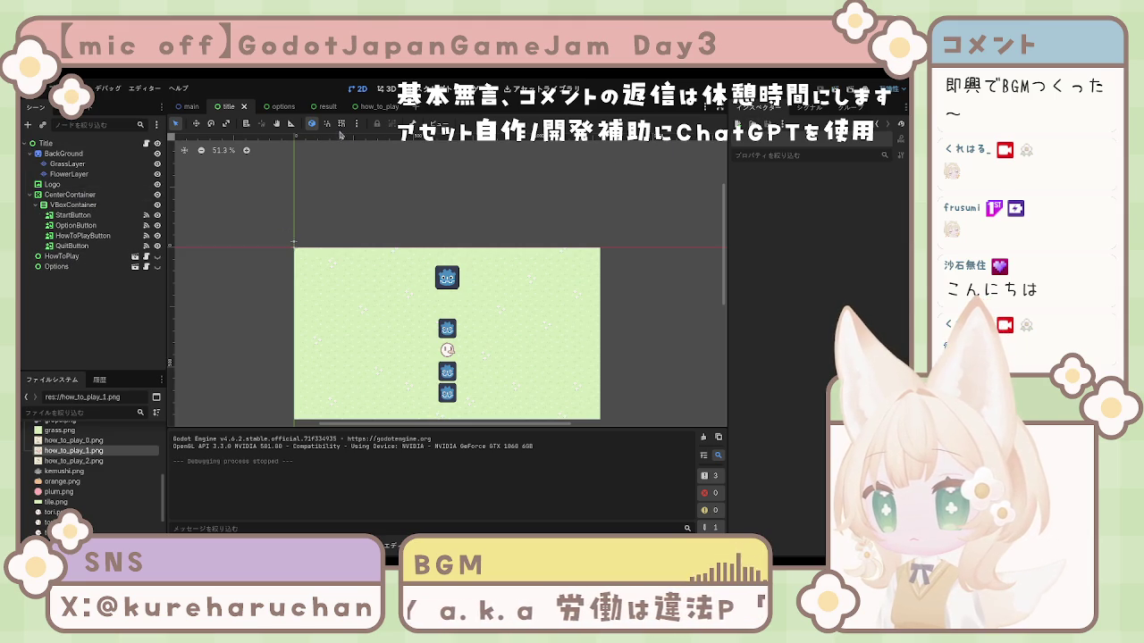
{"action": "left_click", "coordinate": [282, 107]}
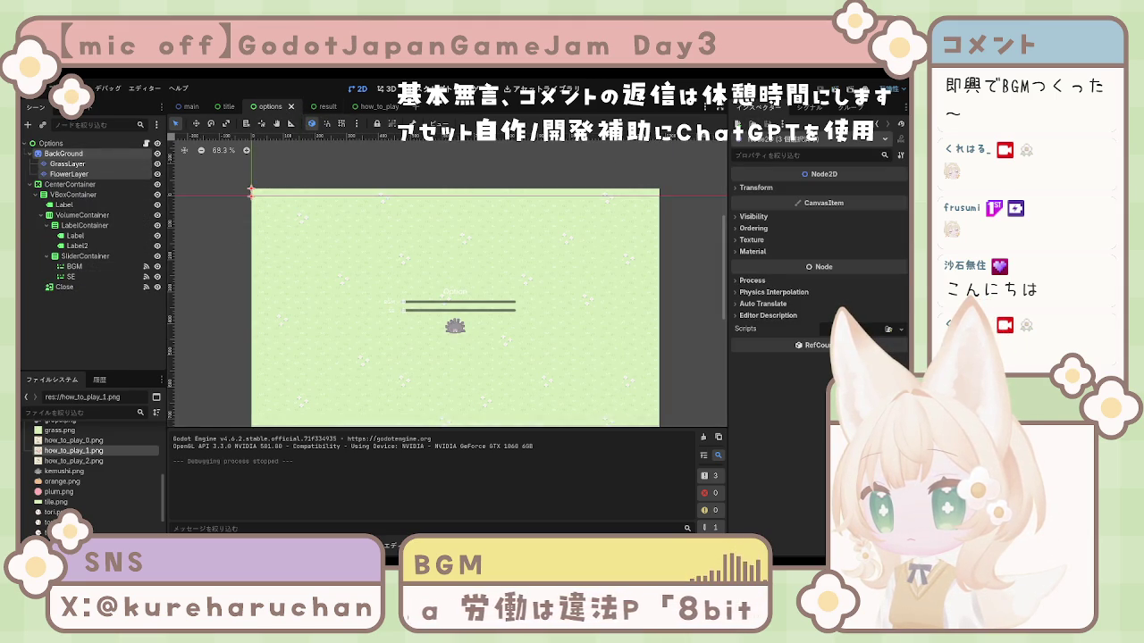
Copy the _on_close_button_pressed function from option.gd
{"action": "left_click", "coordinate": [423, 90]}
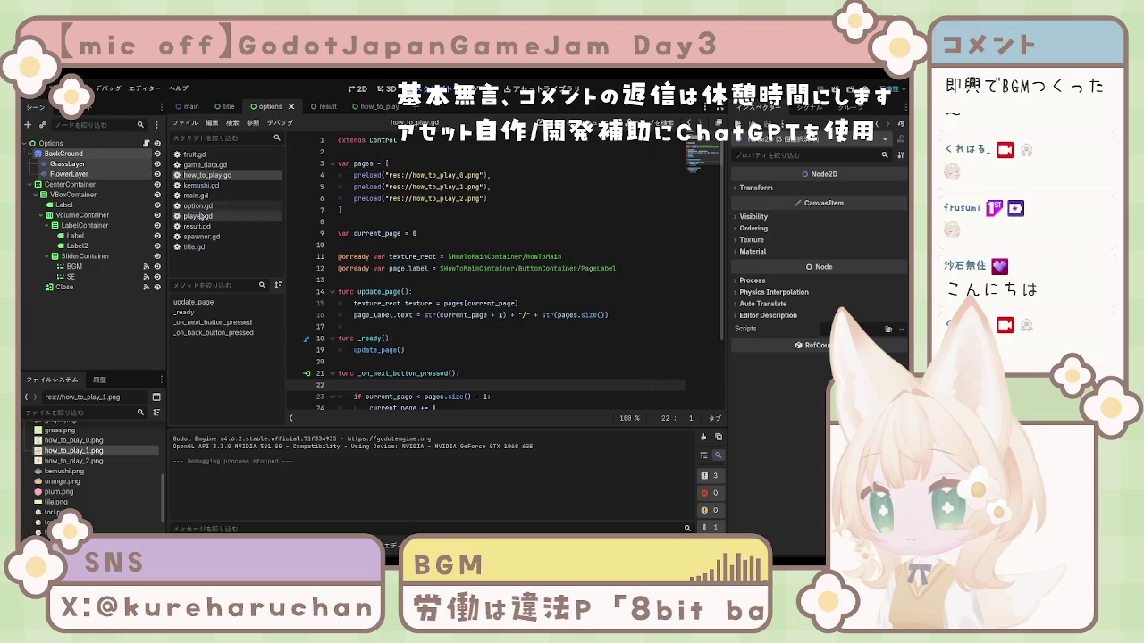
{"action": "left_click", "coordinate": [197, 206]}
{"action": "key", "text": "End"}
{"action": "key", "text": "shift+Home"}
{"action": "key", "text": "shift+Home"}
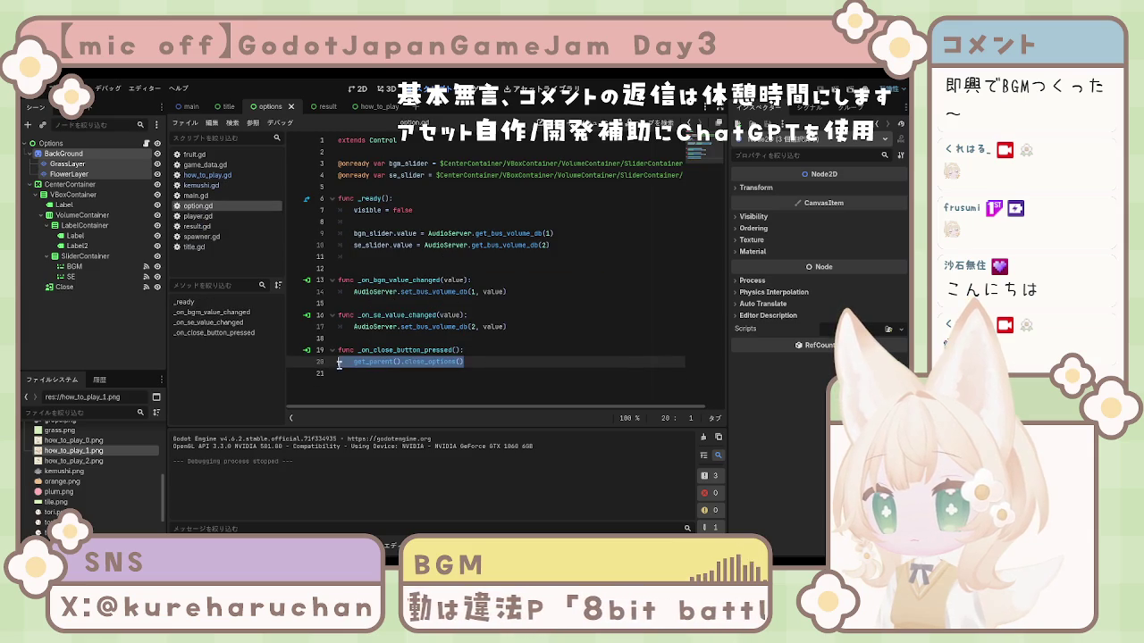
{"action": "key", "text": "shift+Up"}
{"action": "key", "text": "ctrl+c"}
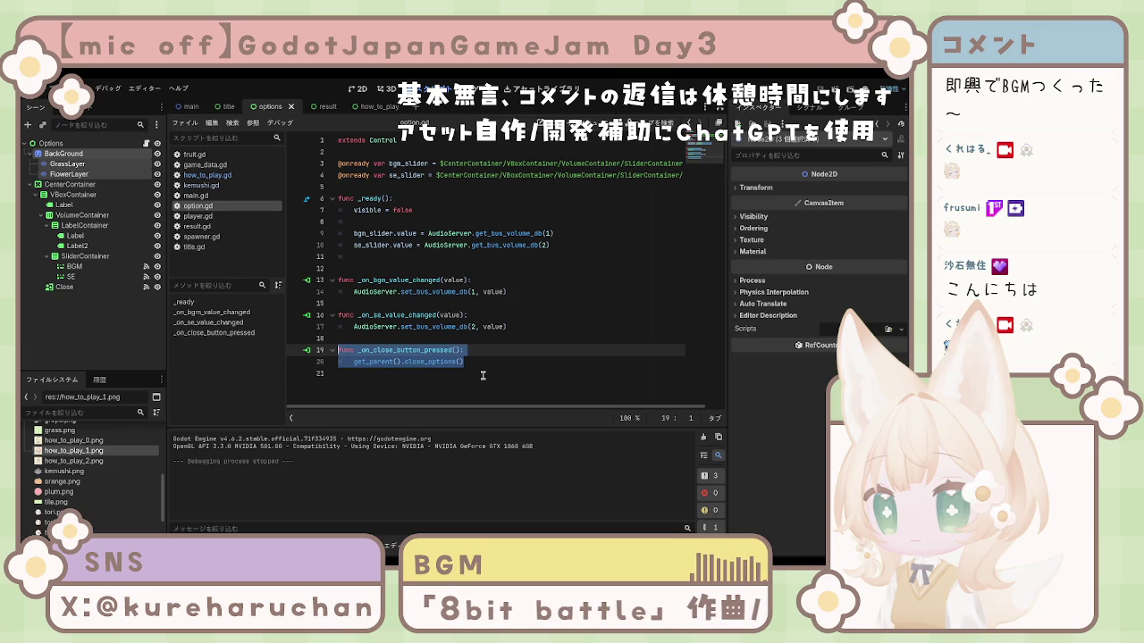
{"action": "left_click", "coordinate": [483, 375]}
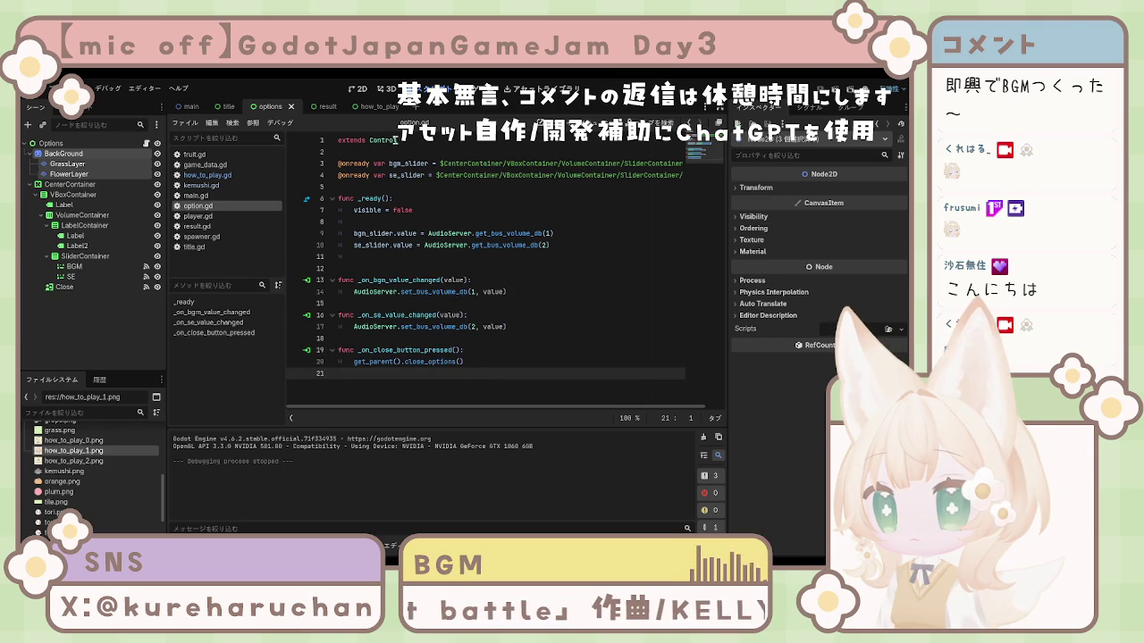
Paste the handler at the end of how_to_play.gd and delete 'options' from close_options()
{"action": "left_click", "coordinate": [376, 107]}
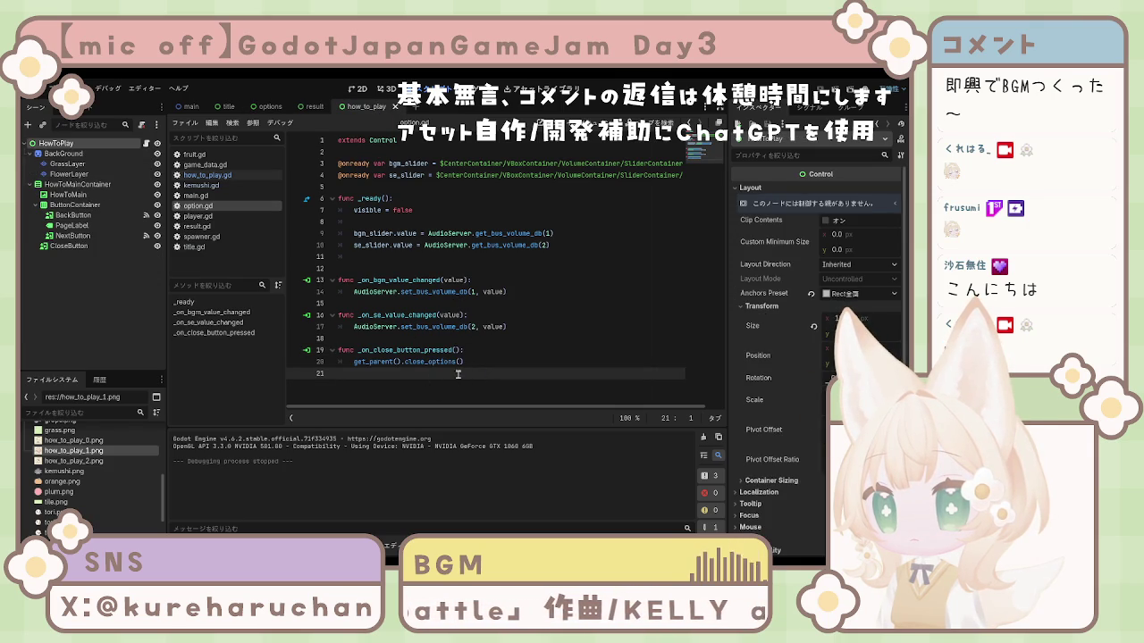
{"action": "key", "text": "alt+Left"}
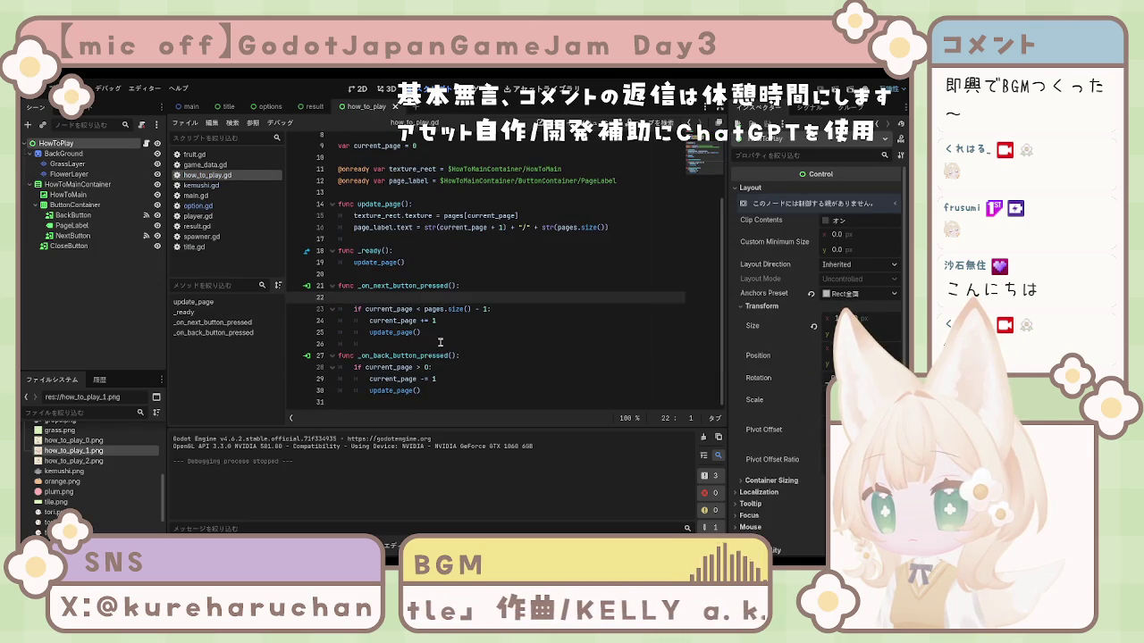
{"action": "left_click", "coordinate": [458, 402]}
{"action": "key", "text": "ctrl+v"}
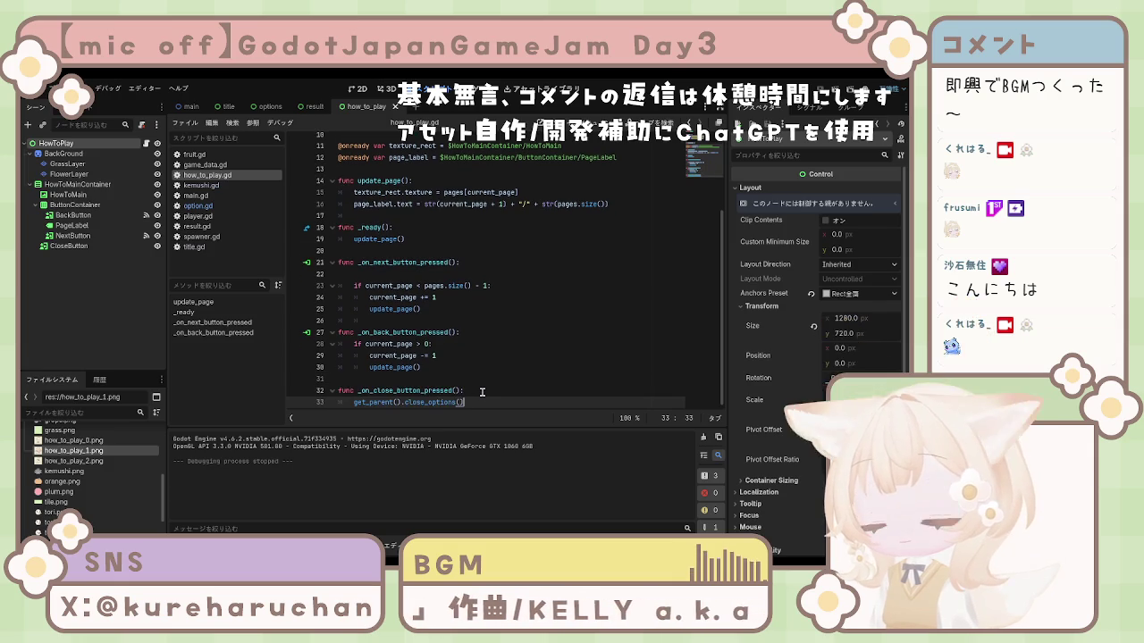
{"action": "key", "text": "Left"}
{"action": "key", "text": "Left"}
{"action": "key", "text": "BackSpace"}
{"action": "key", "text": "BackSpace"}
{"action": "key", "text": "BackSpace"}
{"action": "key", "text": "BackSpace"}
{"action": "key", "text": "BackSpace"}
{"action": "key", "text": "BackSpace"}
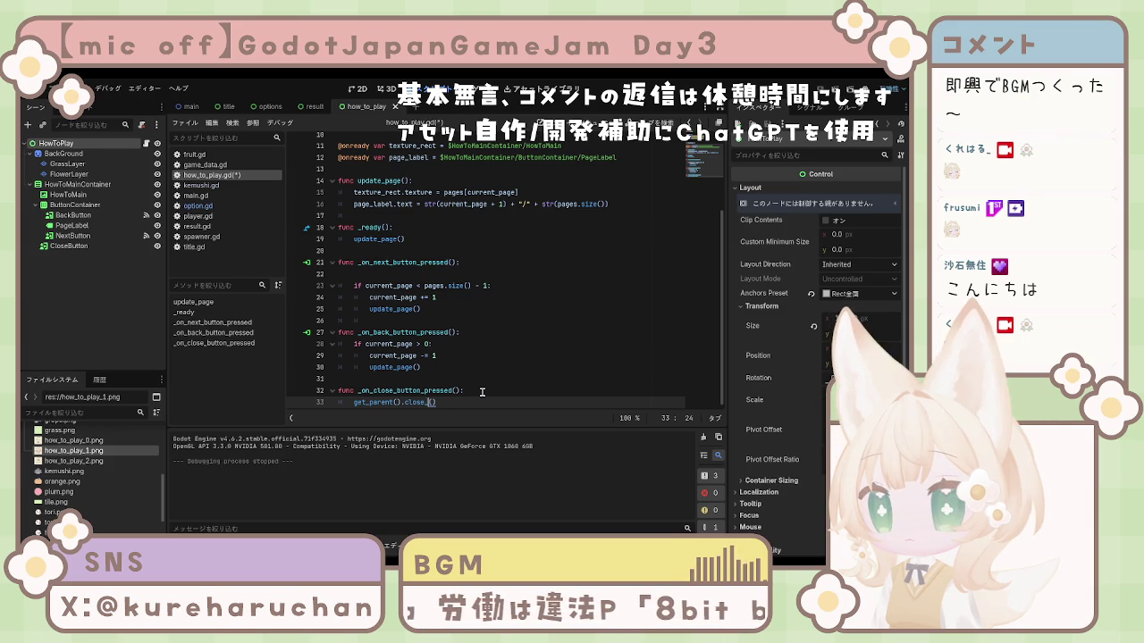
Complete the call as close_how_to_play() and save how_to_play.gd
{"action": "type", "text": "how_to_play"}
{"action": "key", "text": "ctrl+s"}
{"action": "left_click", "coordinate": [517, 367]}
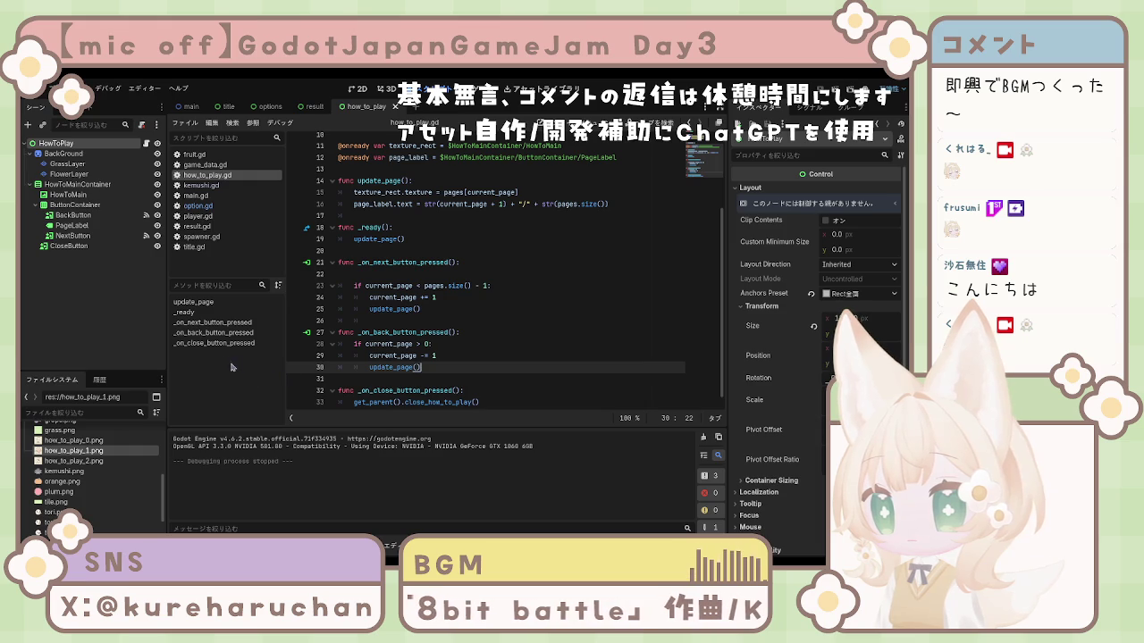
{"action": "left_click", "coordinate": [215, 343]}
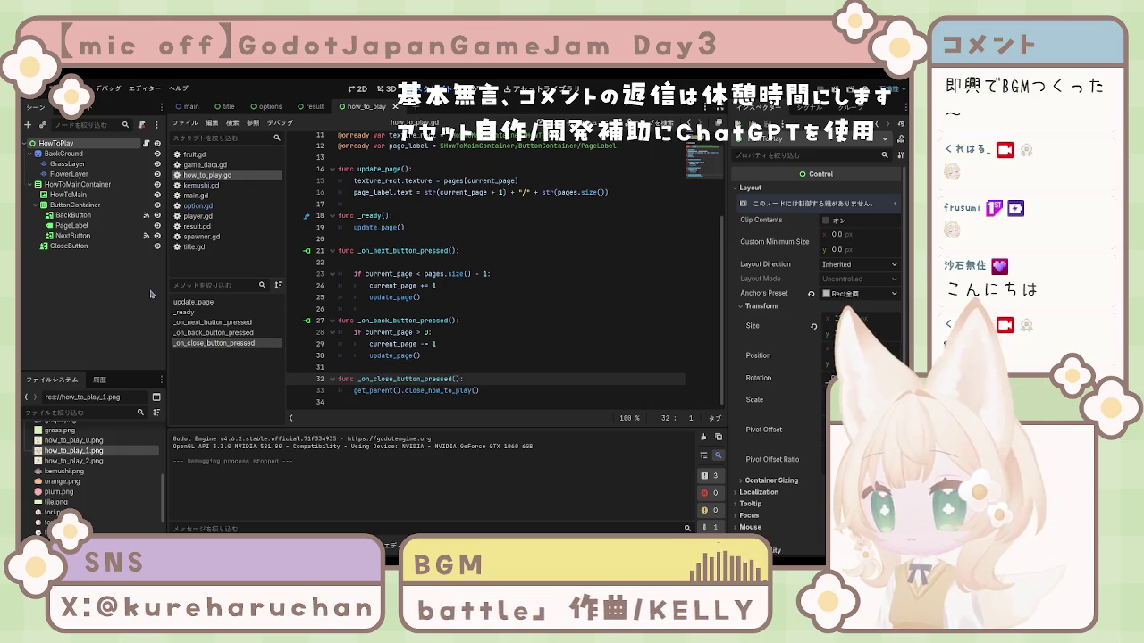
Connect CloseButton's pressed signal to _on_close_button_pressed and run the game with F5
{"action": "left_click", "coordinate": [809, 107]}
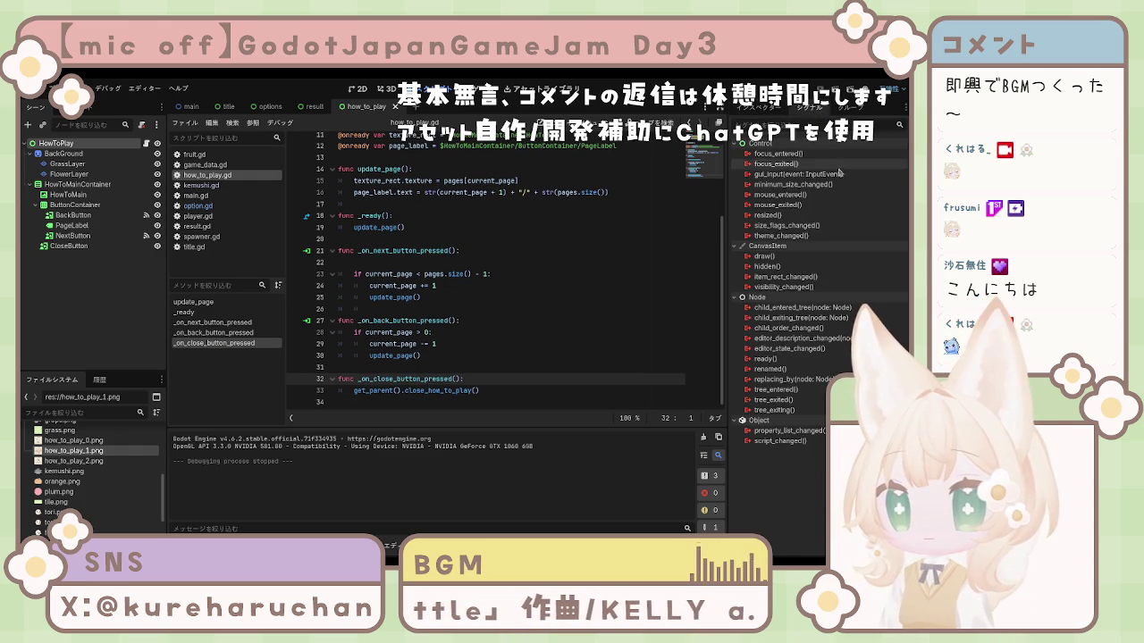
{"action": "left_click", "coordinate": [72, 245]}
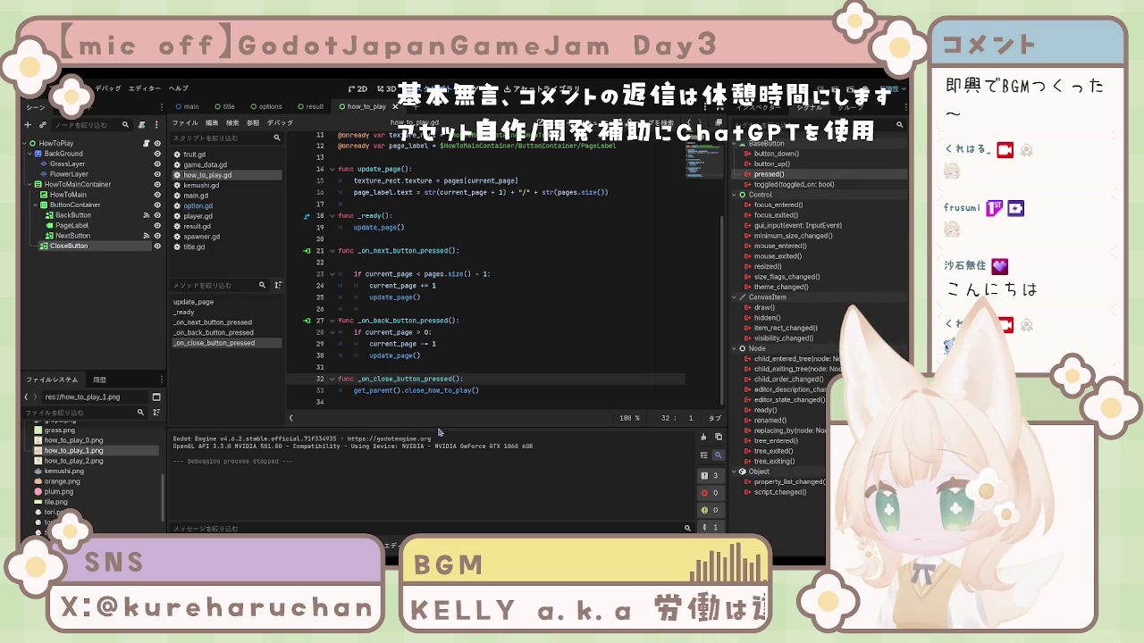
{"action": "left_click_drag", "start_coordinate": [437, 426], "coordinate": [429, 418]}
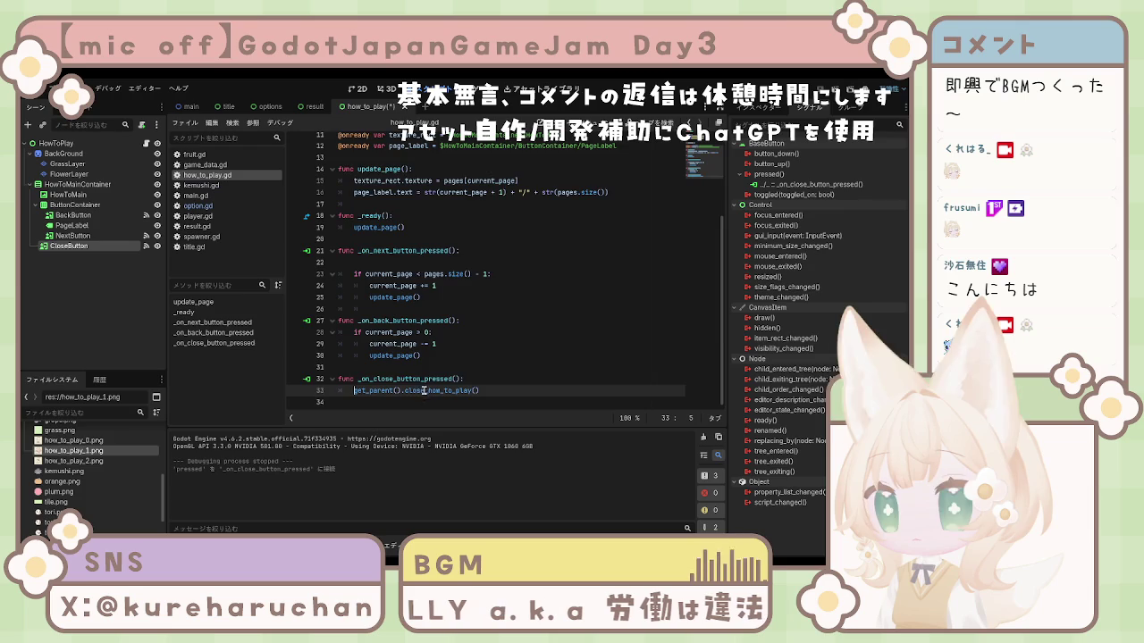
{"action": "scroll", "coordinate": [425, 390], "scroll_direction": "up", "scroll_amount": 3}
{"action": "key", "text": "F5"}
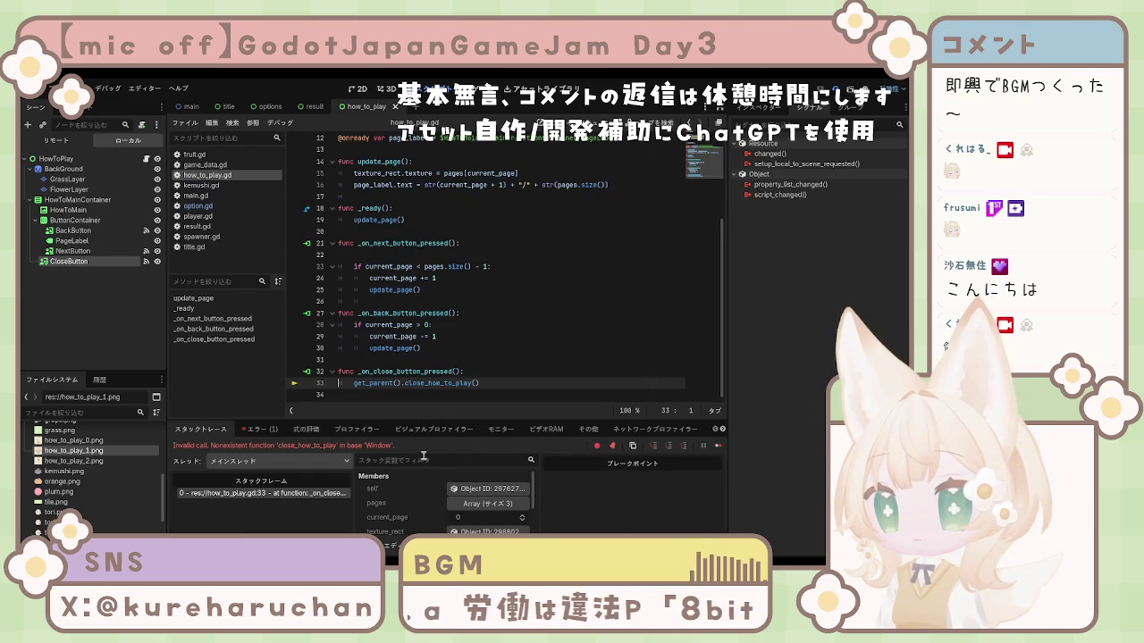
{"action": "left_click", "coordinate": [466, 396]}
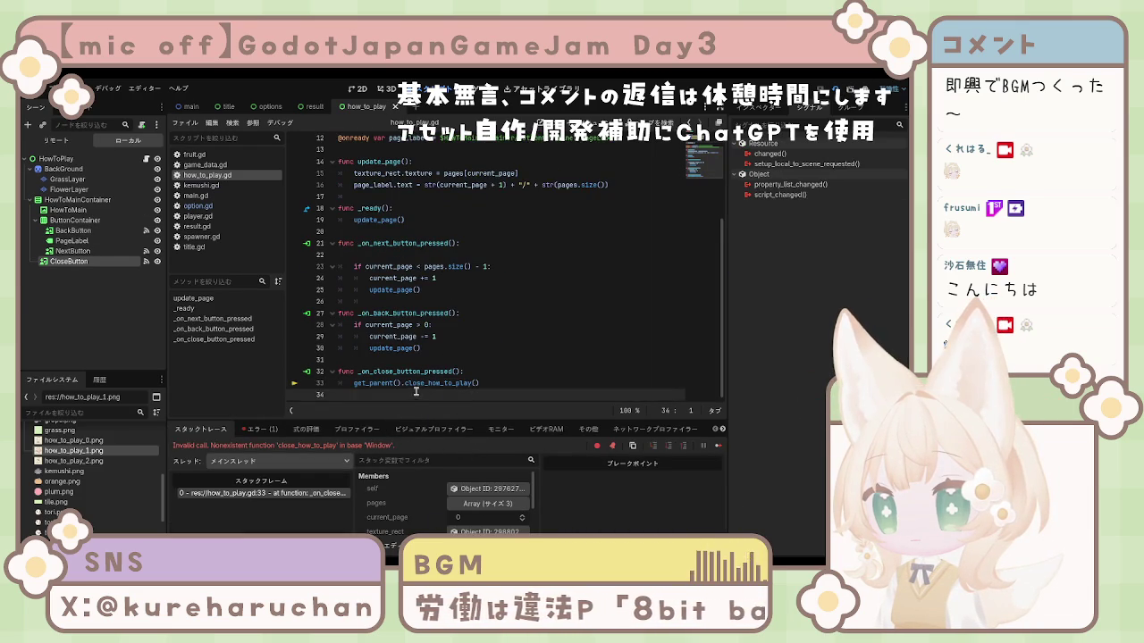
{"action": "scroll", "coordinate": [414, 394], "scroll_direction": "up", "scroll_amount": 4}
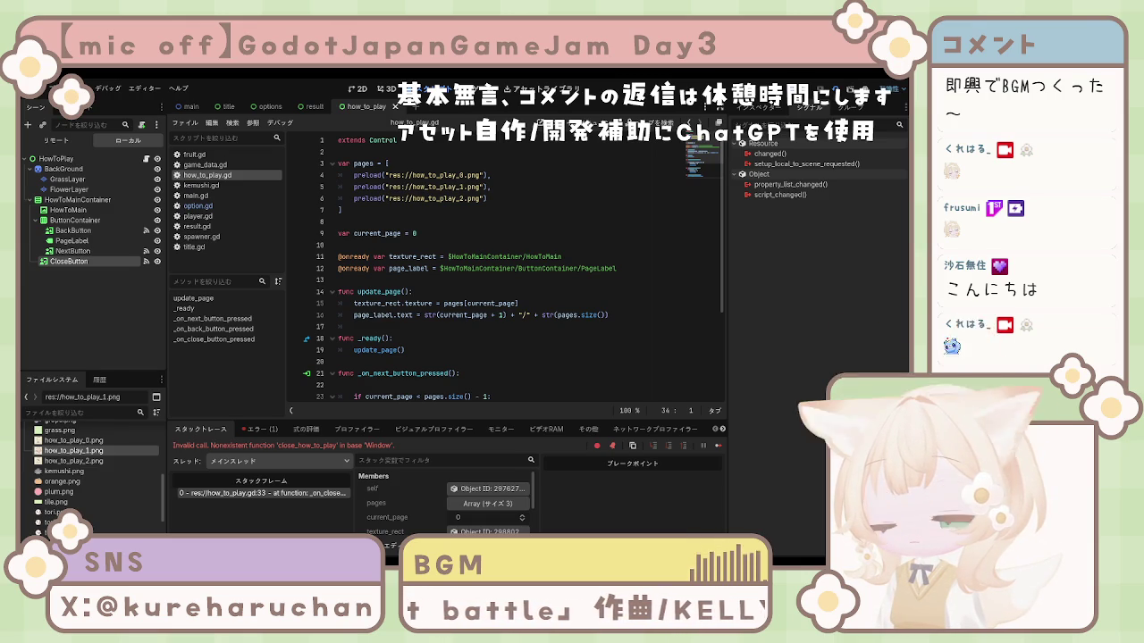
{"action": "scroll", "coordinate": [513, 268], "scroll_direction": "down", "scroll_amount": 1}
{"action": "scroll", "coordinate": [513, 268], "scroll_direction": "down", "scroll_amount": 2}
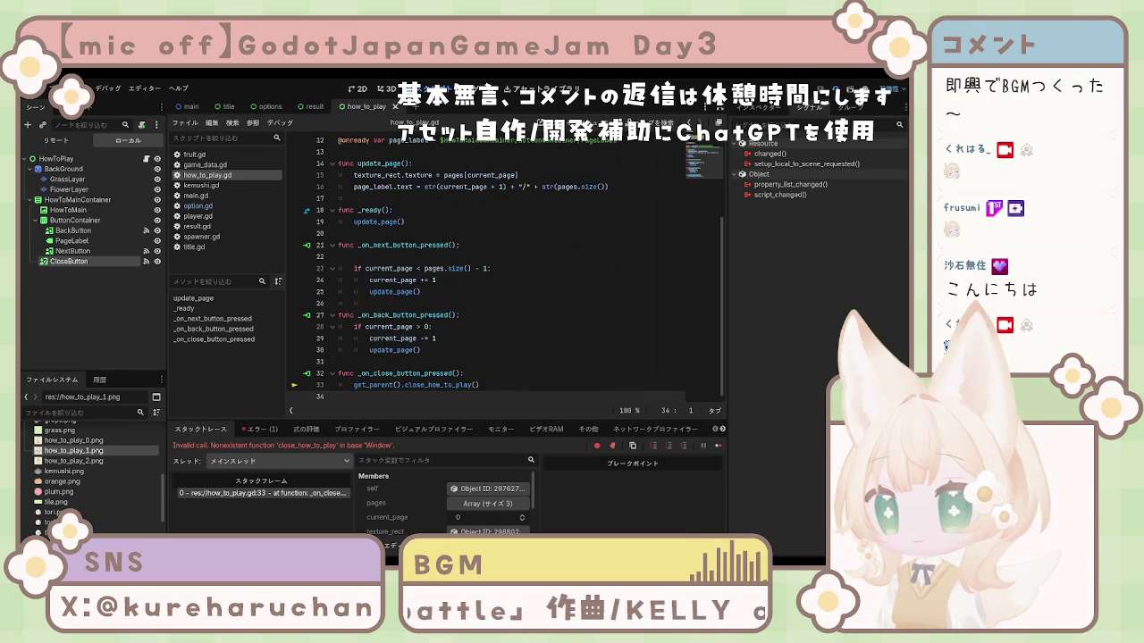
{"action": "scroll", "coordinate": [513, 268], "scroll_direction": "up", "scroll_amount": 3}
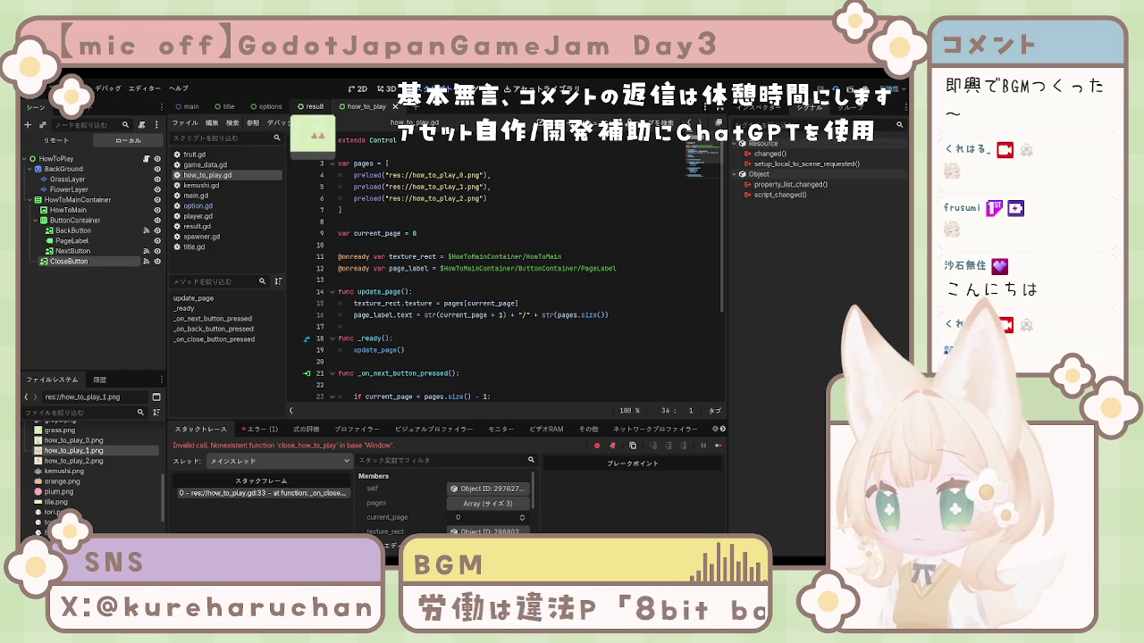
Open the options scene with option.gd, select the whole script and collapse the Options node
{"action": "left_click", "coordinate": [268, 107]}
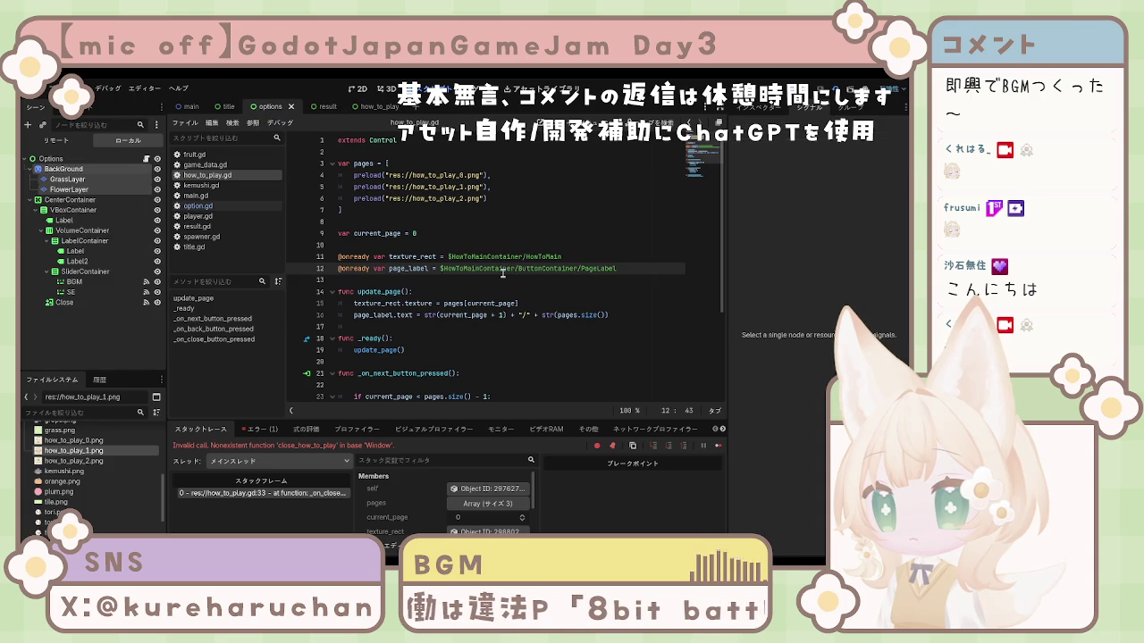
{"action": "left_click", "coordinate": [200, 206]}
{"action": "key", "text": "ctrl+a"}
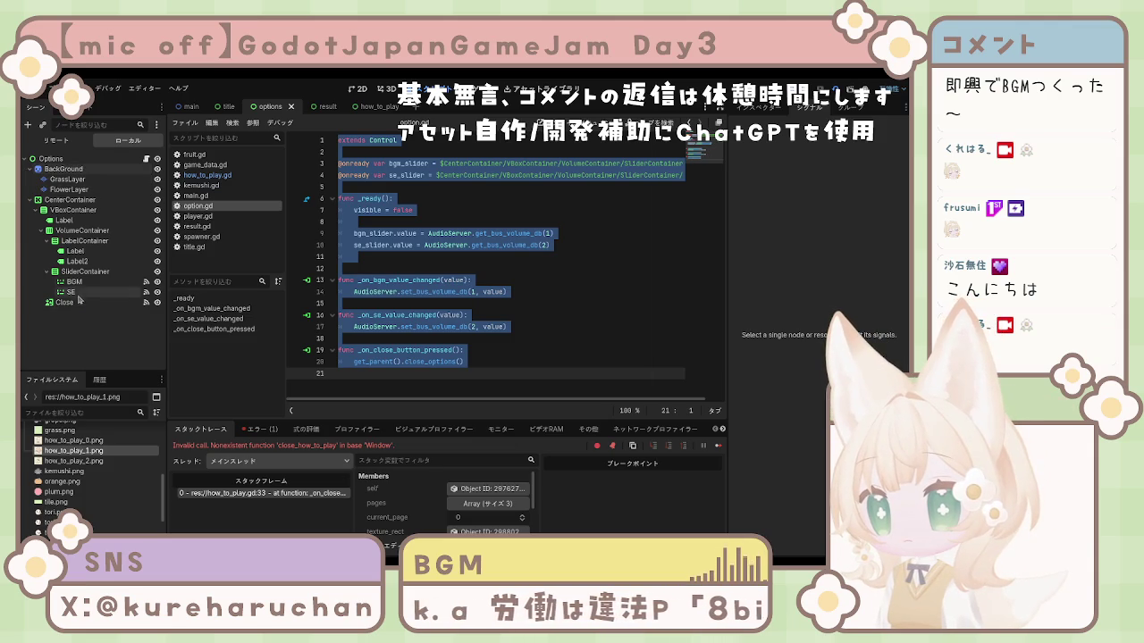
{"action": "left_click", "coordinate": [25, 161]}
{"action": "left_click", "coordinate": [24, 161]}
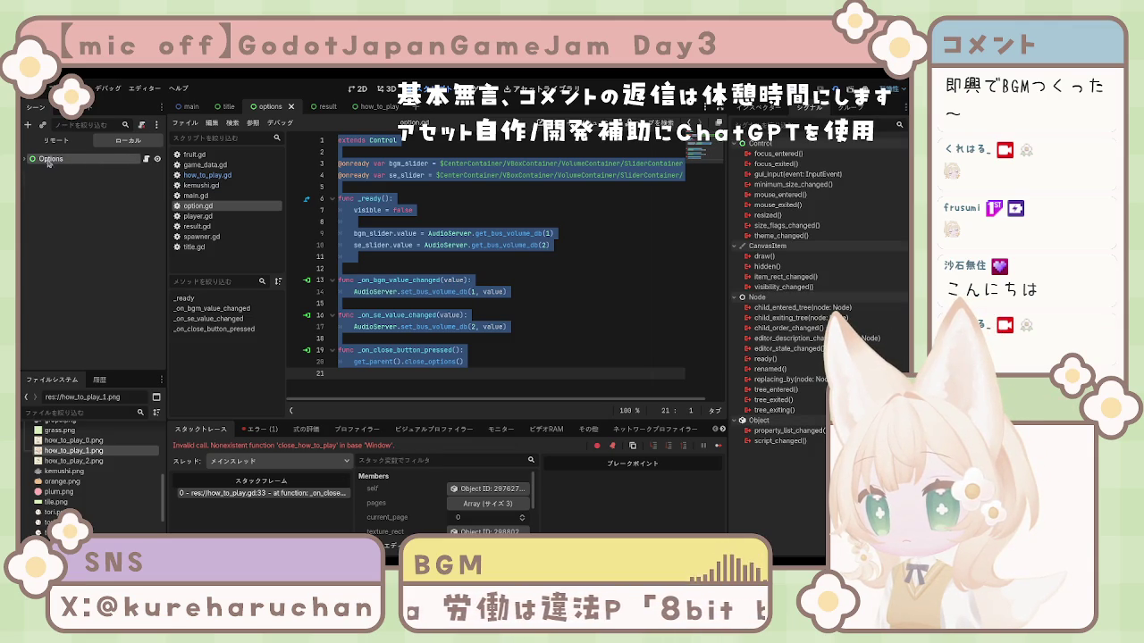
Inspect the title scene and the main scene's HowToPlay node, then return to title
{"action": "left_click", "coordinate": [229, 109]}
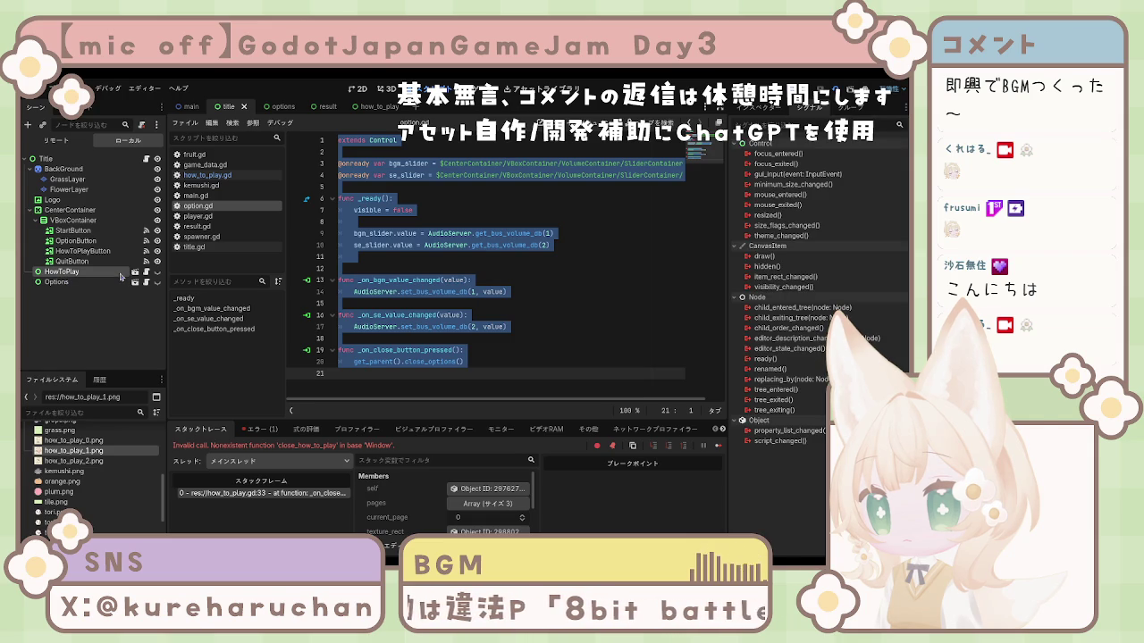
{"action": "left_click", "coordinate": [749, 106]}
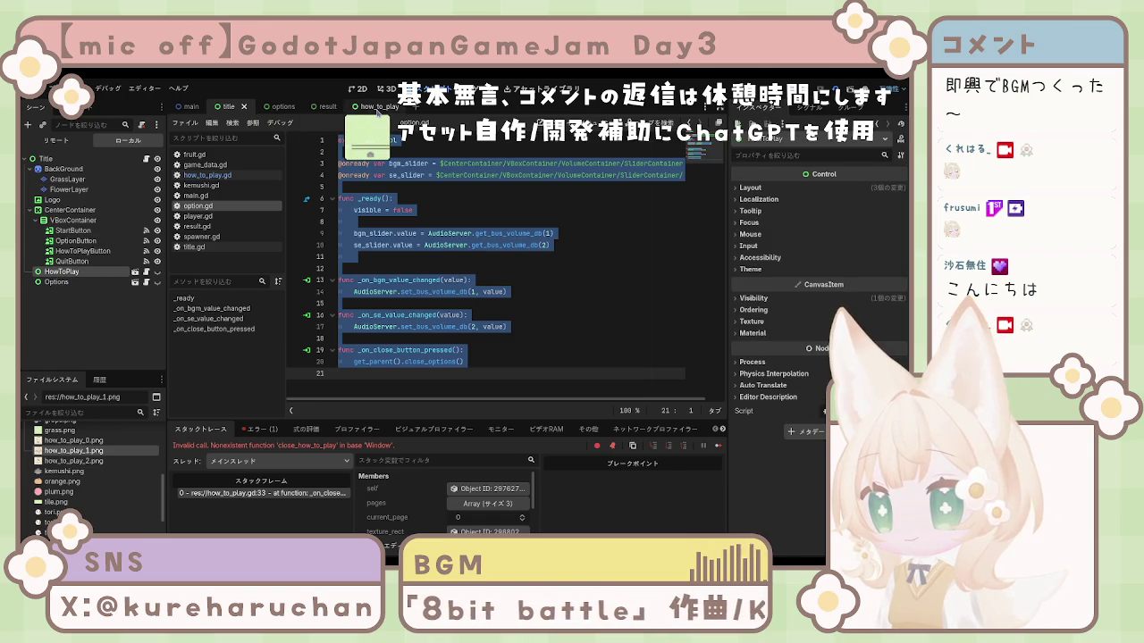
{"action": "left_click", "coordinate": [189, 107]}
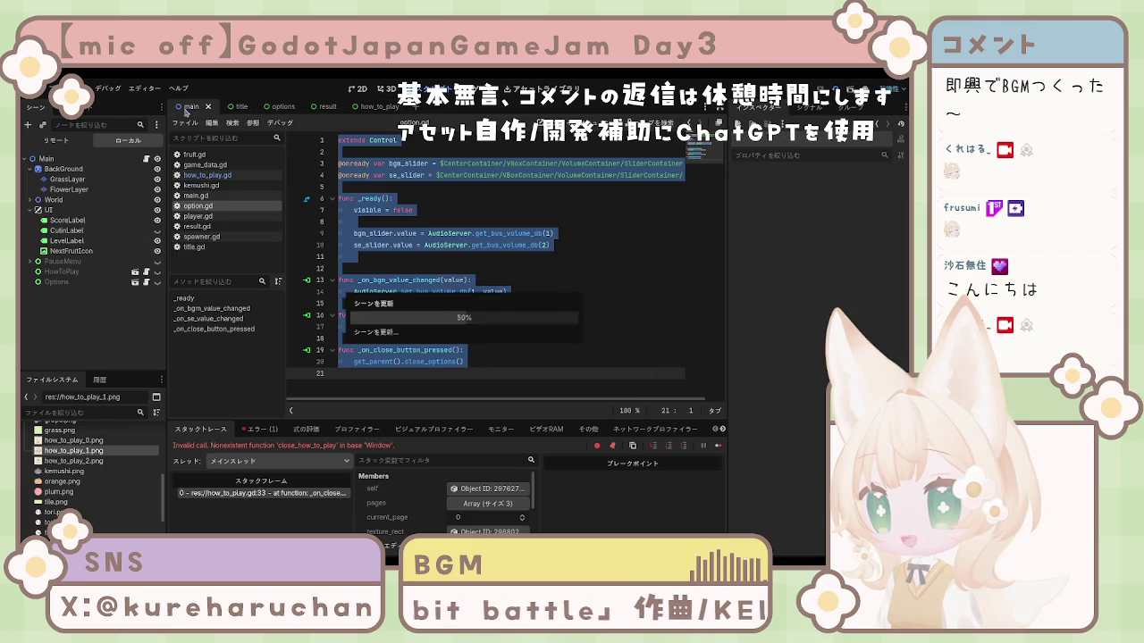
{"action": "left_click", "coordinate": [76, 272]}
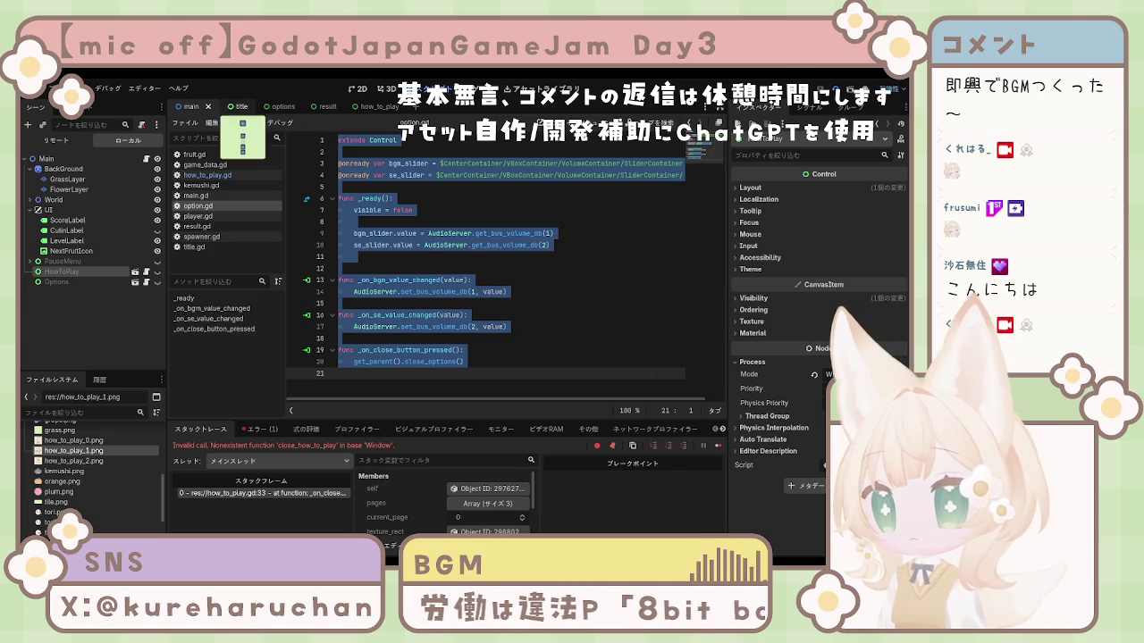
{"action": "left_click", "coordinate": [239, 106]}
{"action": "left_click", "coordinate": [527, 326]}
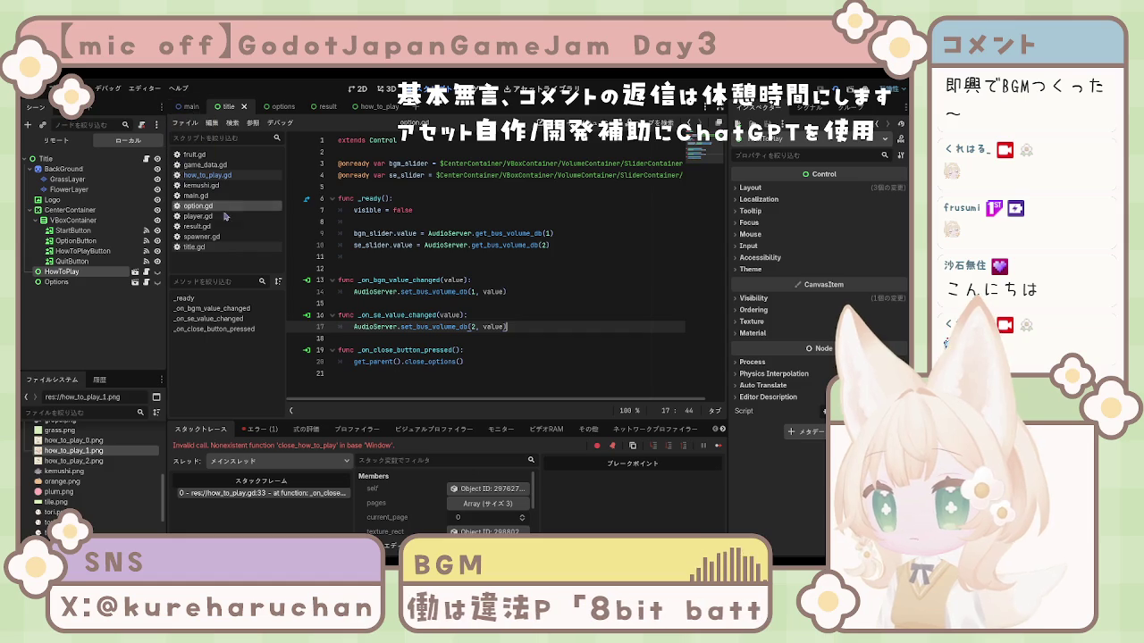
Open title.gd and examine the close_how_to_play function's HowToPlay hide line
{"action": "left_click", "coordinate": [194, 247]}
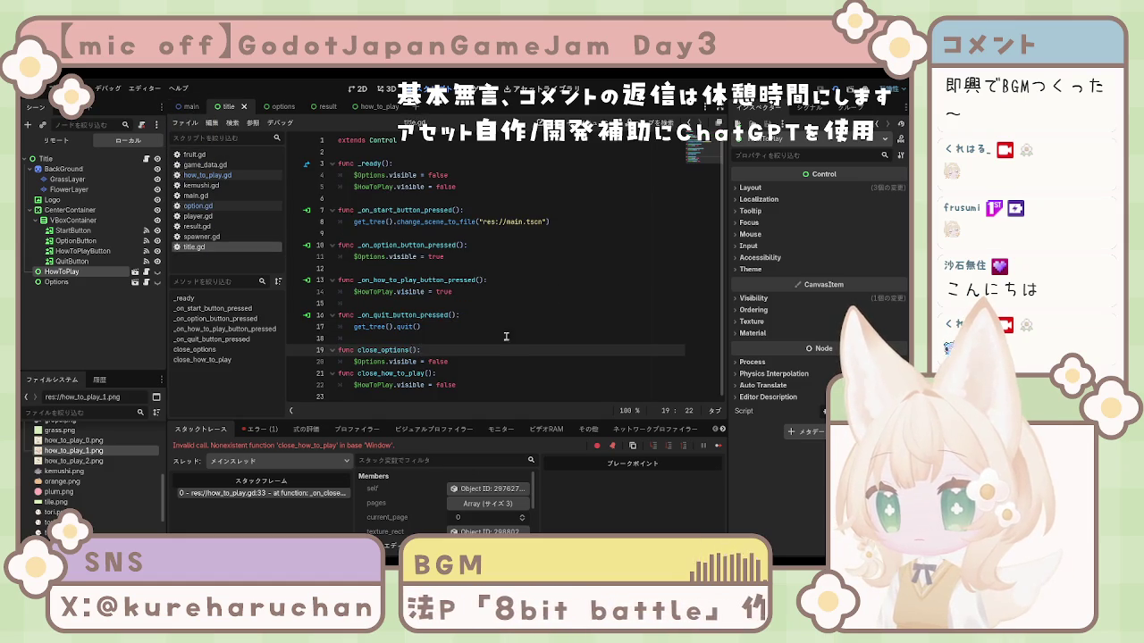
{"action": "left_click", "coordinate": [502, 372]}
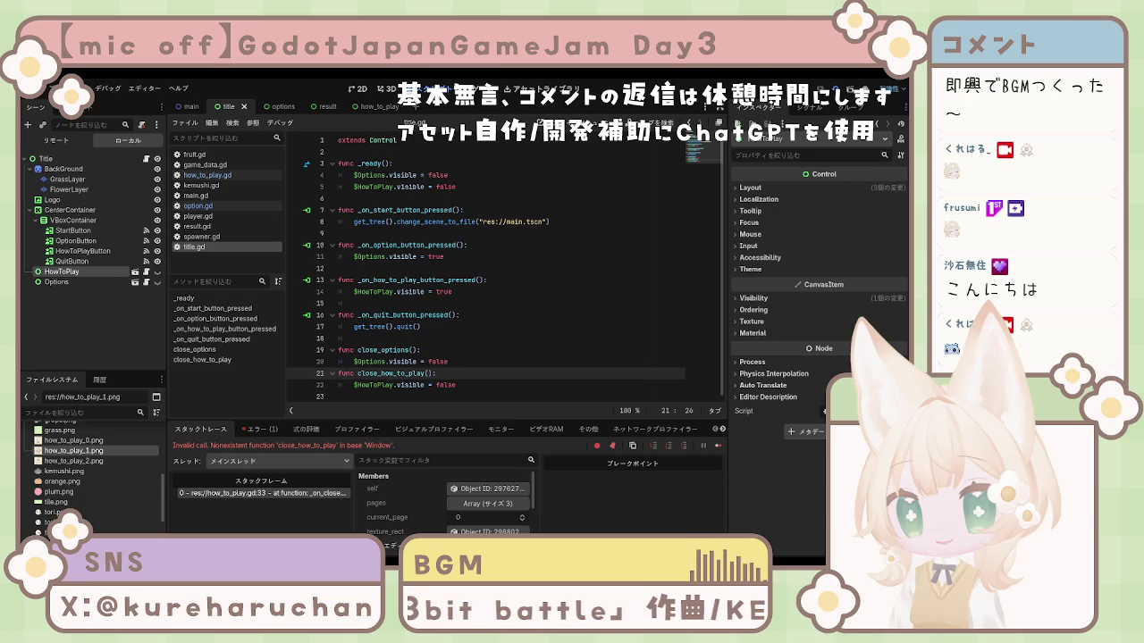
{"action": "left_click", "coordinate": [456, 385]}
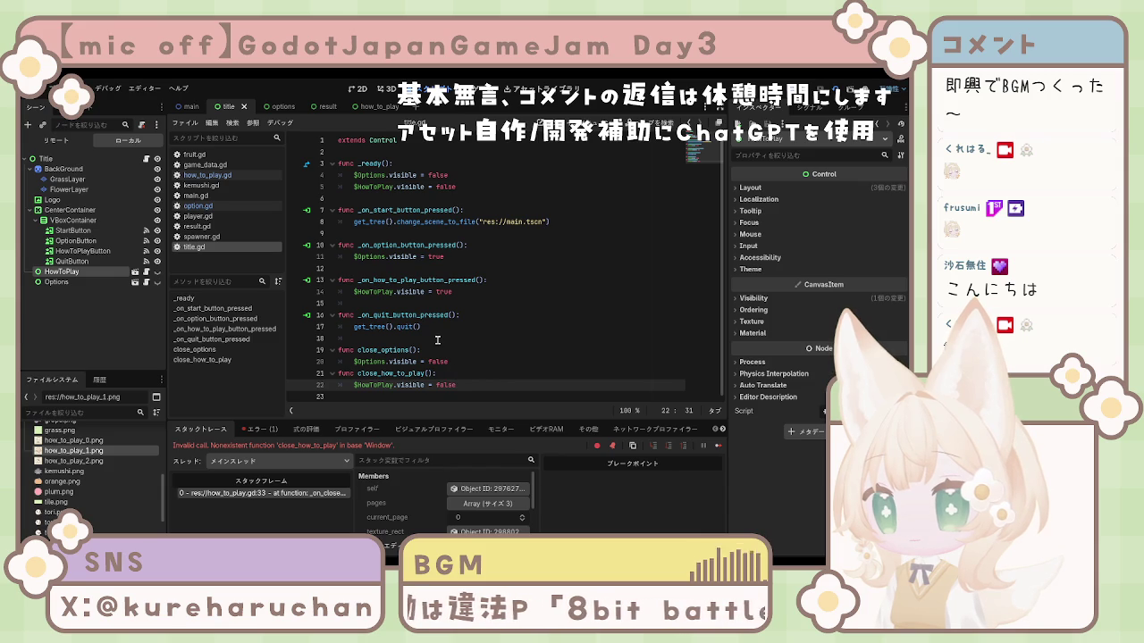
{"action": "left_click", "coordinate": [62, 309]}
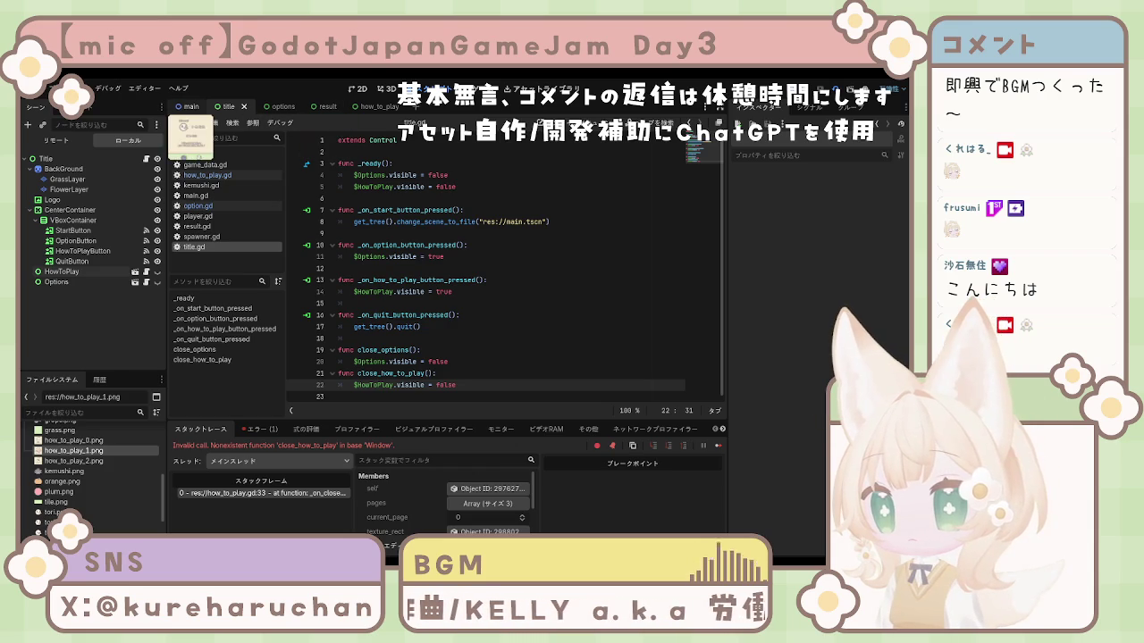
{"action": "left_click", "coordinate": [190, 106]}
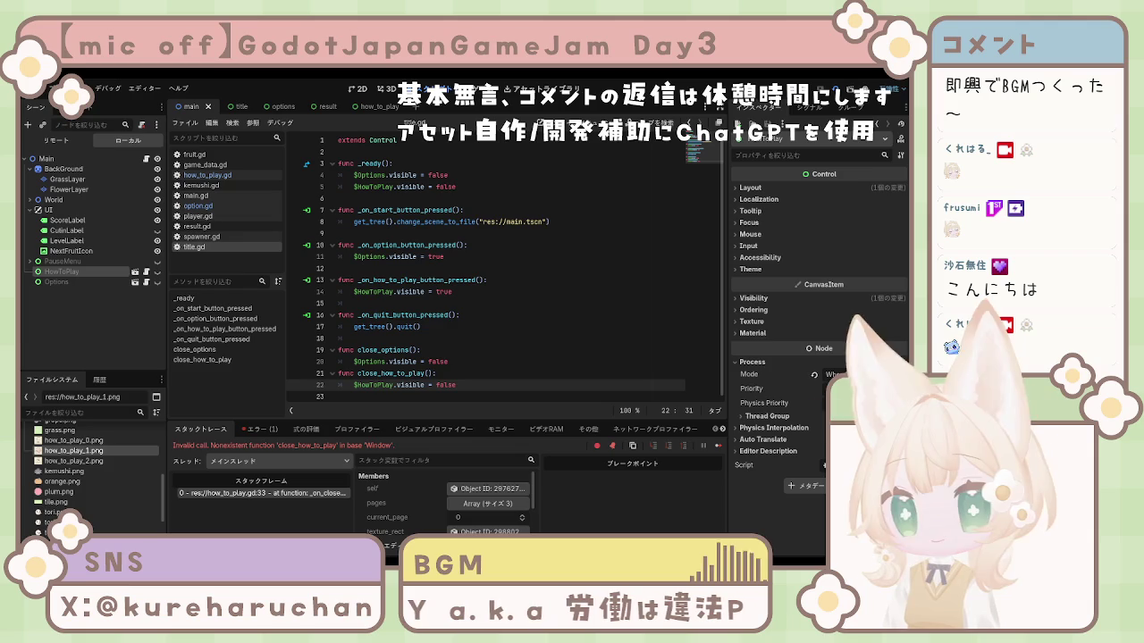
Add and then delete a 'pause_menu.visible = true' line, stop the game, and view Errors
{"action": "key", "text": "Return"}
{"action": "type", "text": "pause_menu.visible = true"}
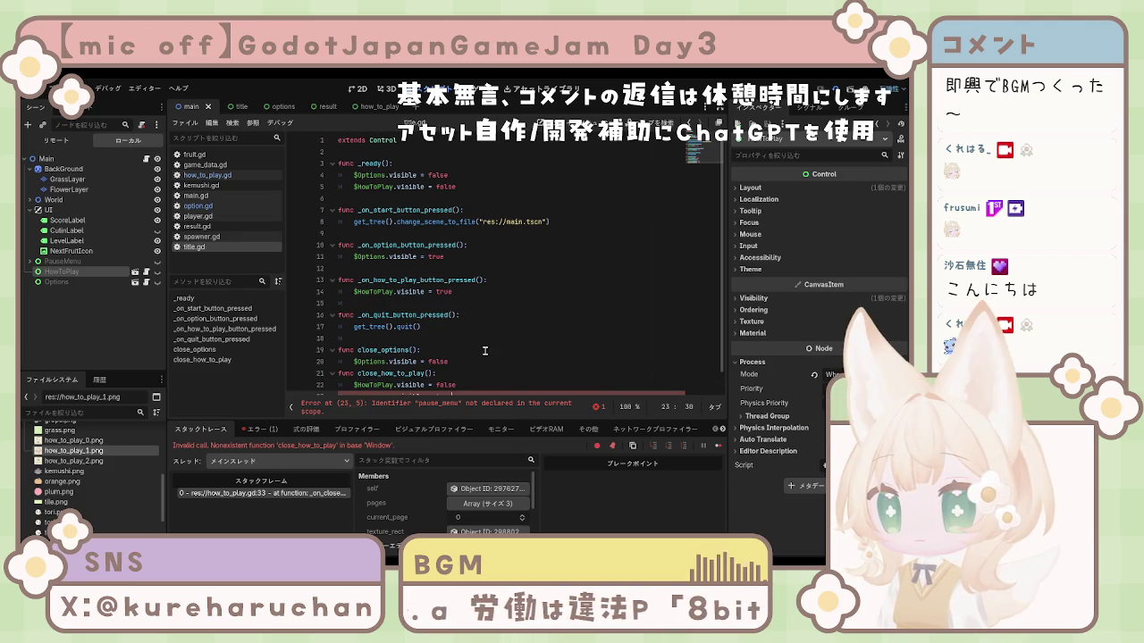
{"action": "scroll", "coordinate": [436, 362], "scroll_direction": "down", "scroll_amount": 1}
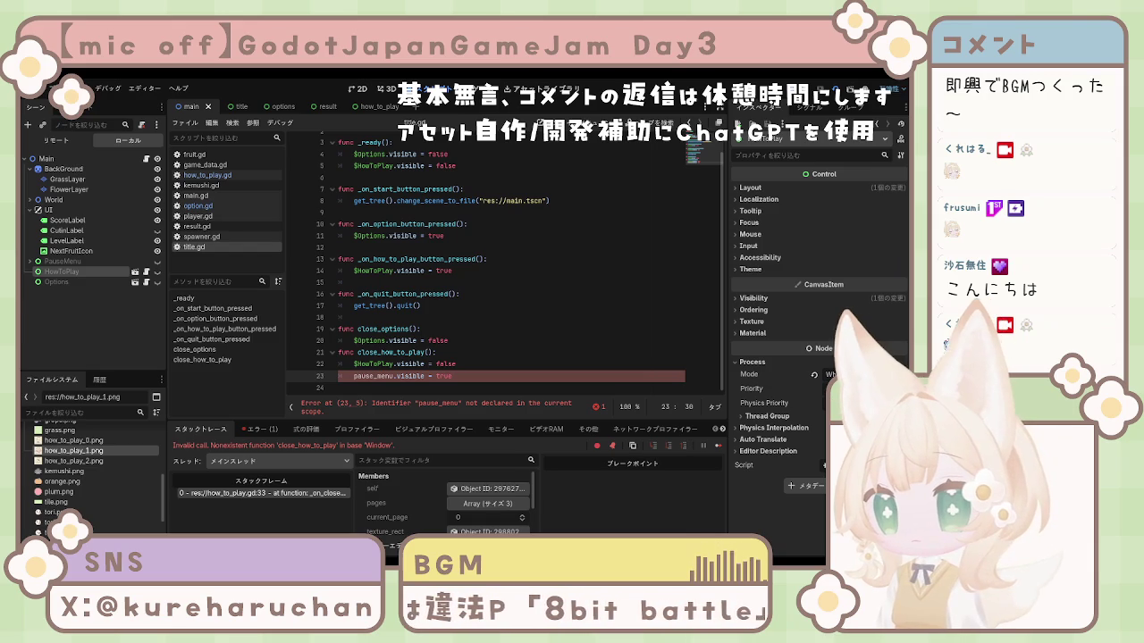
{"action": "triple_click", "coordinate": [483, 376]}
{"action": "key", "text": "BackSpace"}
{"action": "key", "text": "BackSpace"}
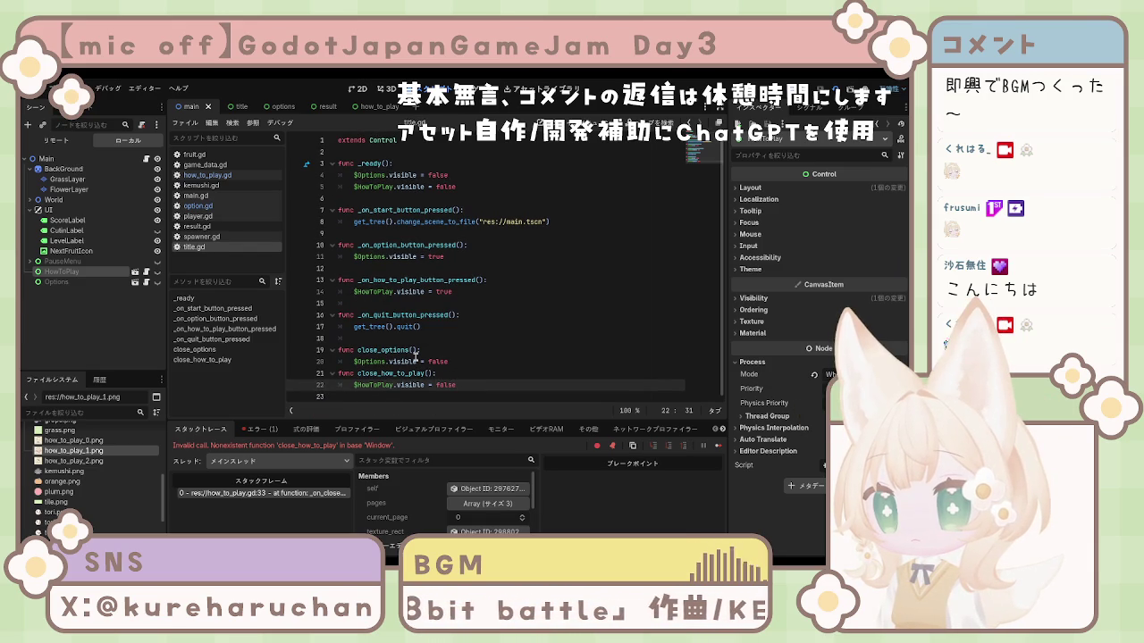
{"action": "key", "text": "F8"}
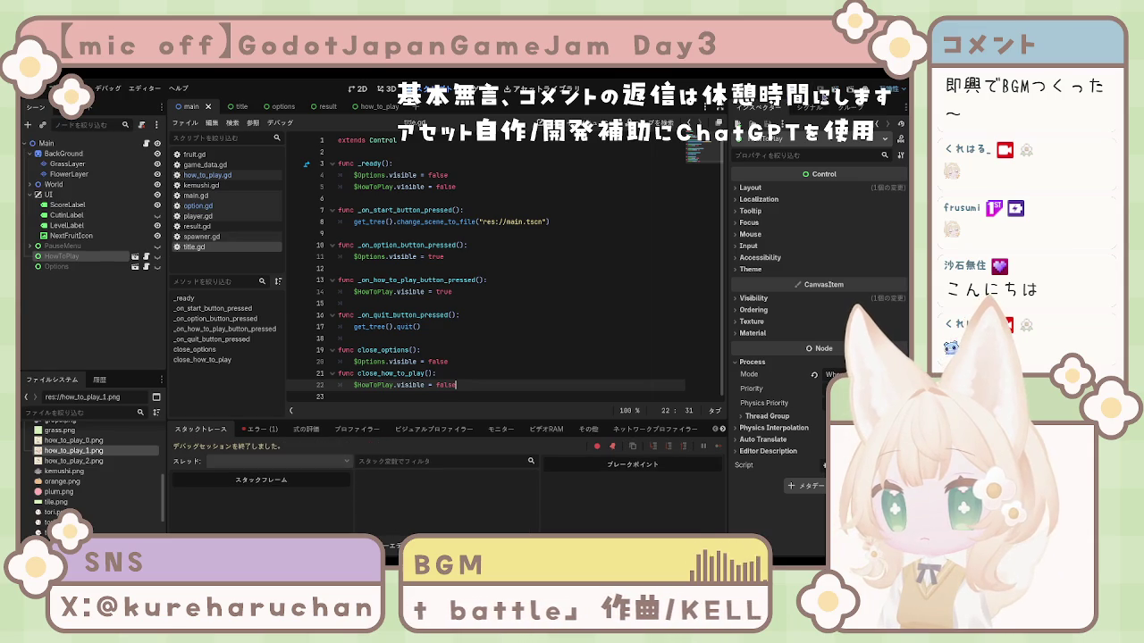
{"action": "left_click", "coordinate": [261, 429]}
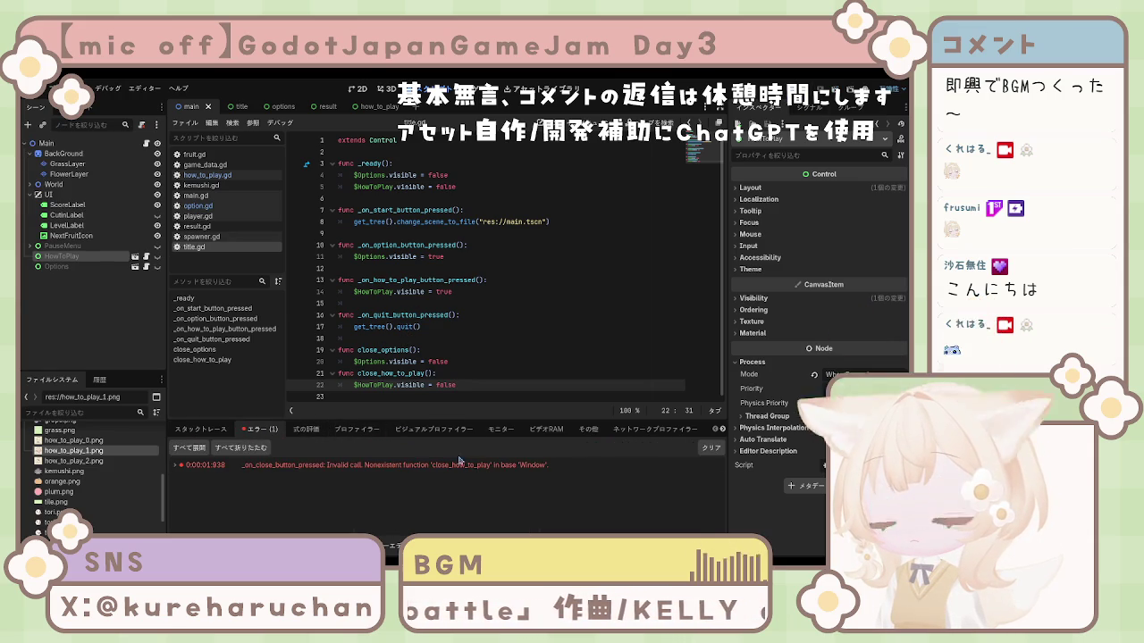
Run and stop the project, then run it again from the title scene
{"action": "key", "text": "F5"}
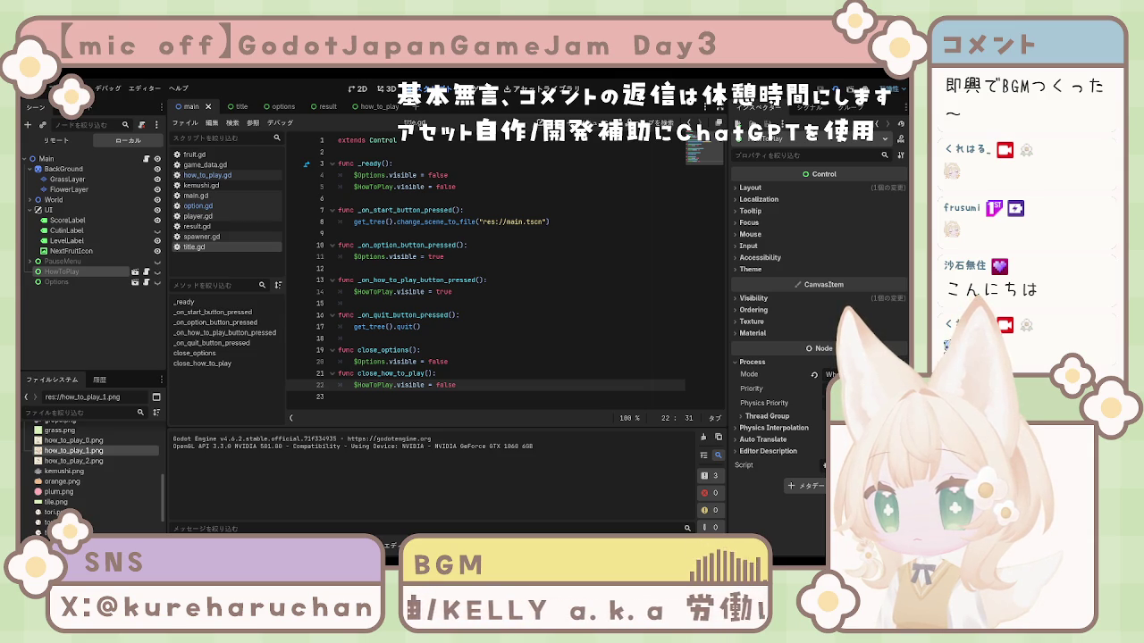
{"action": "key", "text": "F8"}
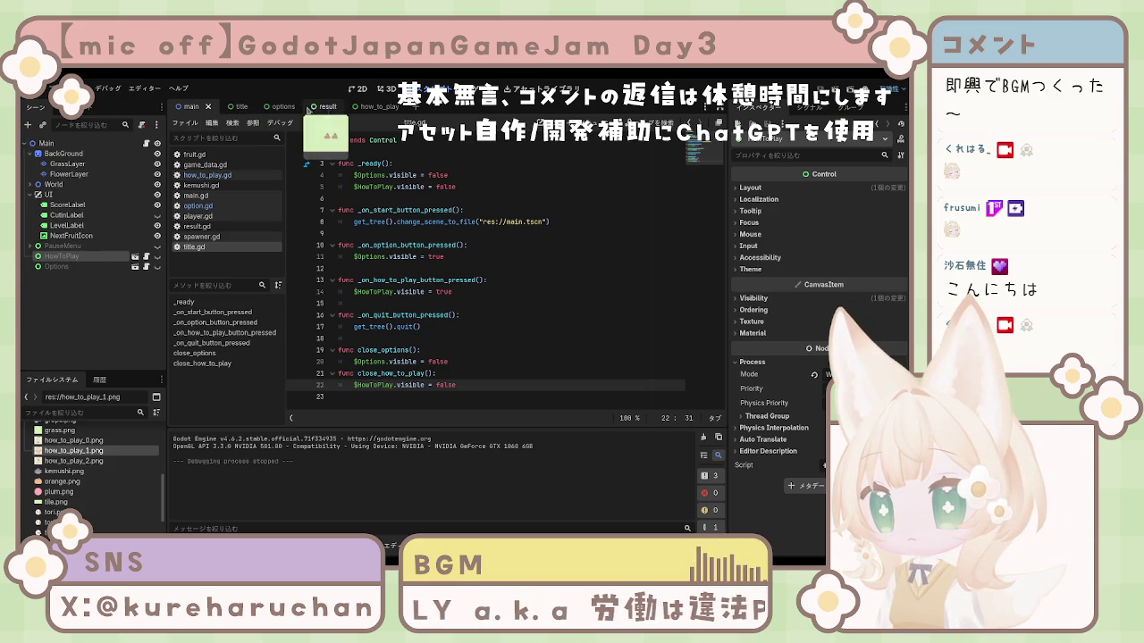
{"action": "left_click", "coordinate": [238, 106]}
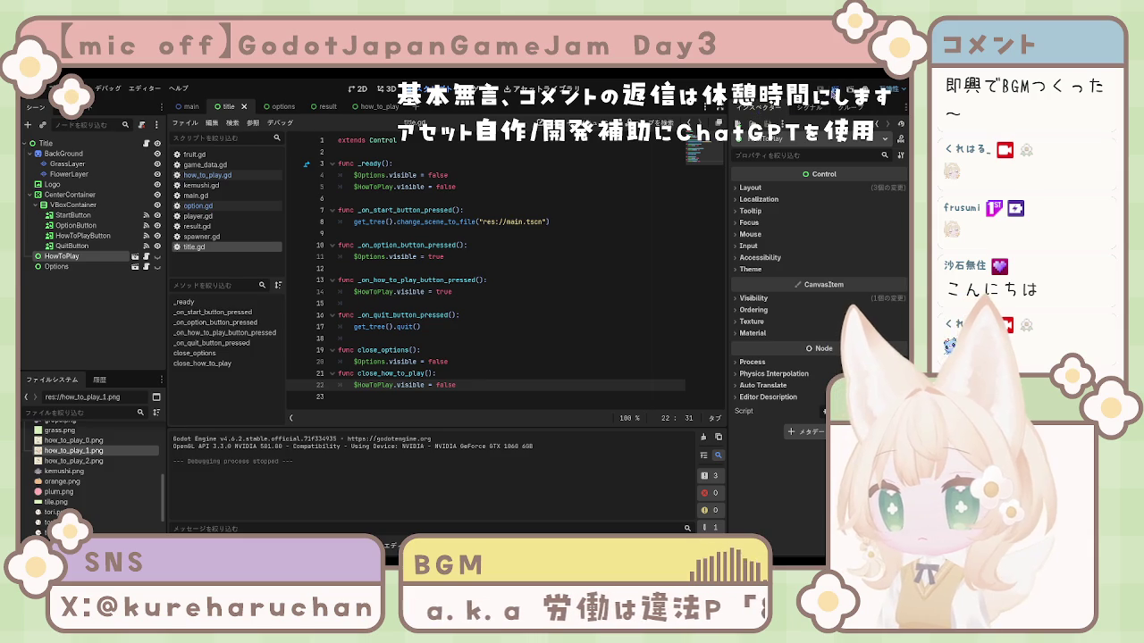
{"action": "key", "text": "F5"}
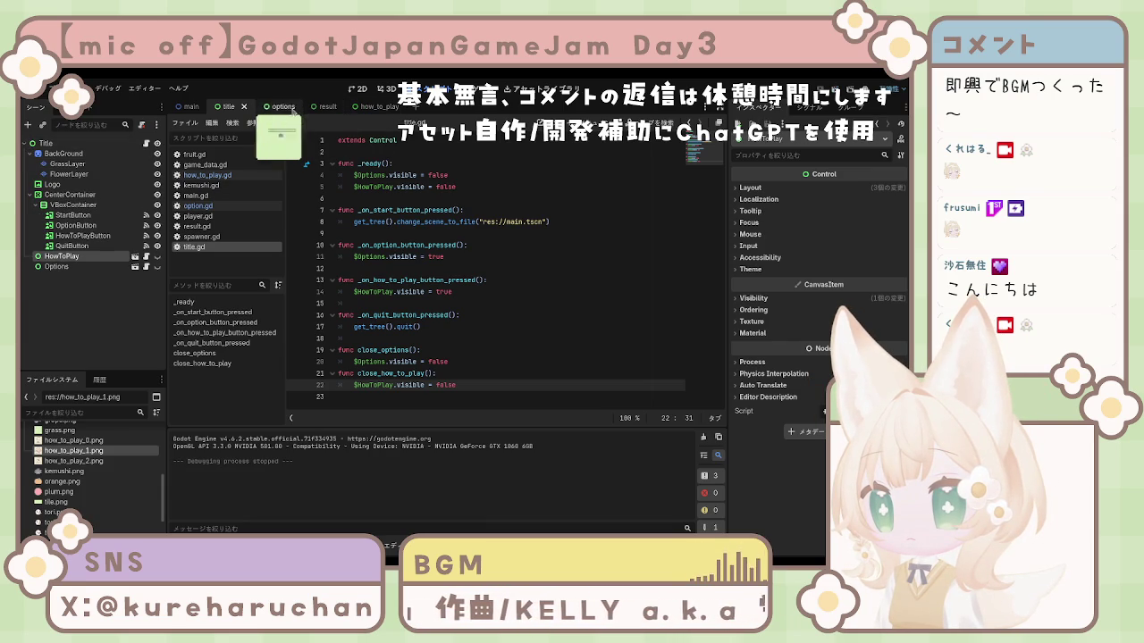
In the main scene, toggle the HowToPlay and Options panels' visibility off
{"action": "left_click", "coordinate": [190, 107]}
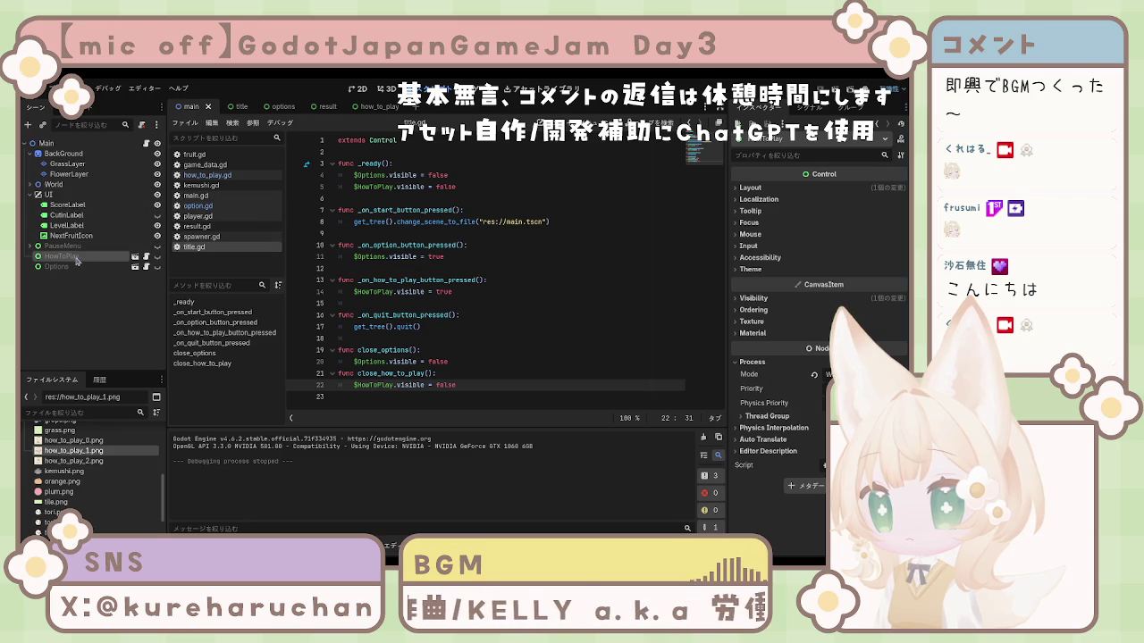
{"action": "left_click", "coordinate": [157, 257]}
{"action": "left_click", "coordinate": [157, 267]}
{"action": "left_click", "coordinate": [157, 267]}
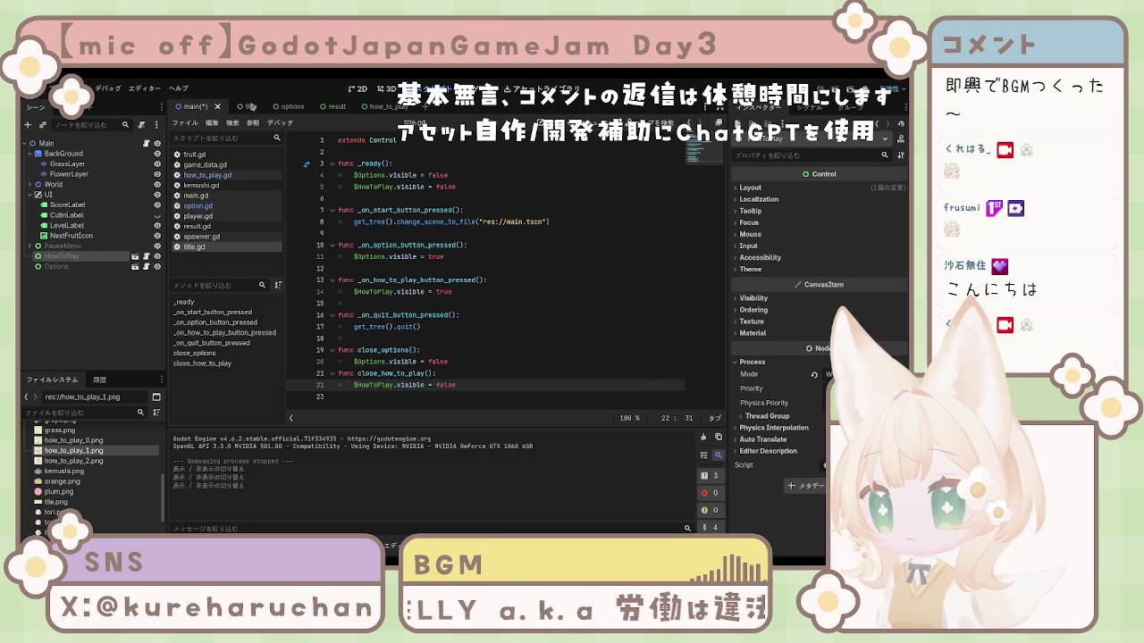
In the main scene's 2D view, toggle HowToPlay and PauseMenu visibility to compare them
{"action": "left_click", "coordinate": [359, 89]}
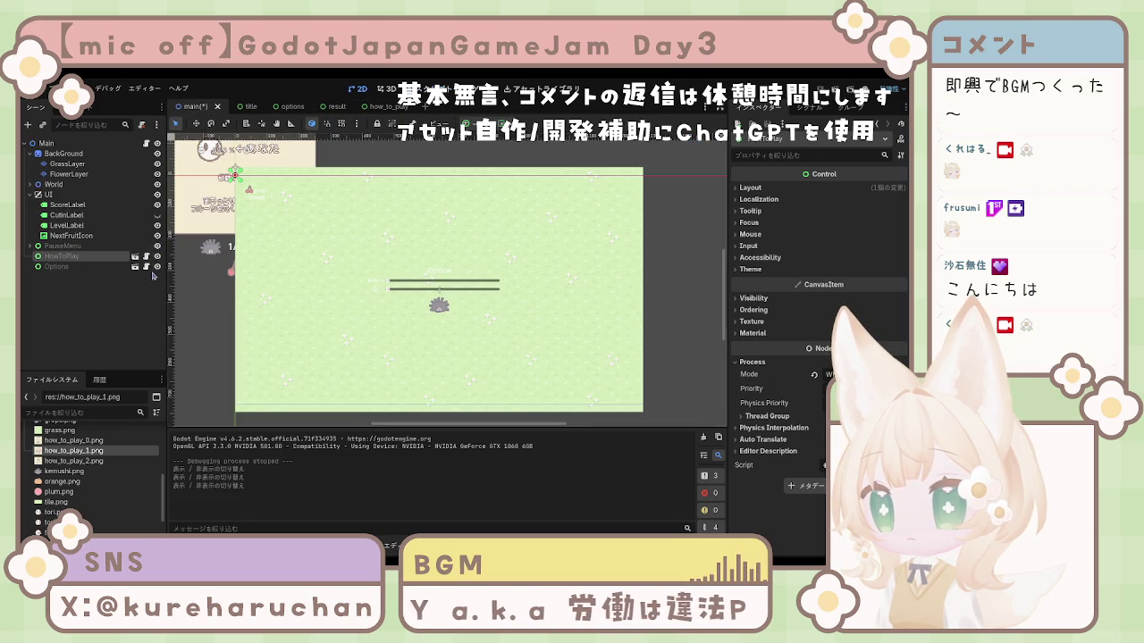
{"action": "left_click", "coordinate": [158, 258]}
{"action": "left_click", "coordinate": [157, 258]}
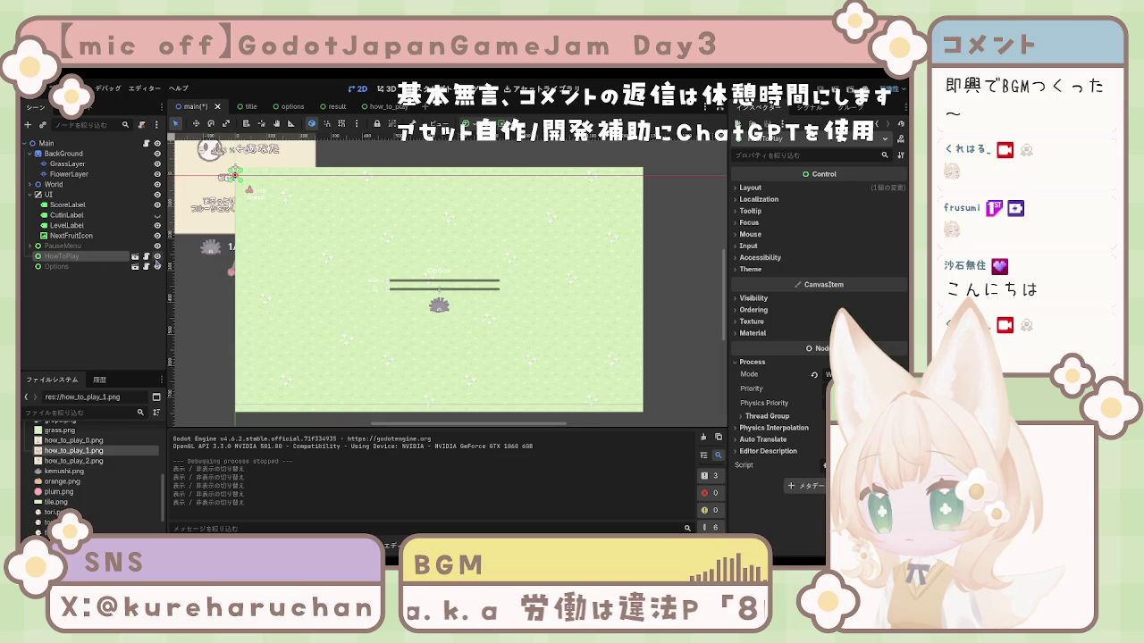
{"action": "left_click", "coordinate": [157, 257]}
{"action": "left_click", "coordinate": [157, 247]}
{"action": "left_click", "coordinate": [157, 248]}
{"action": "left_click", "coordinate": [158, 248]}
{"action": "left_click", "coordinate": [157, 247]}
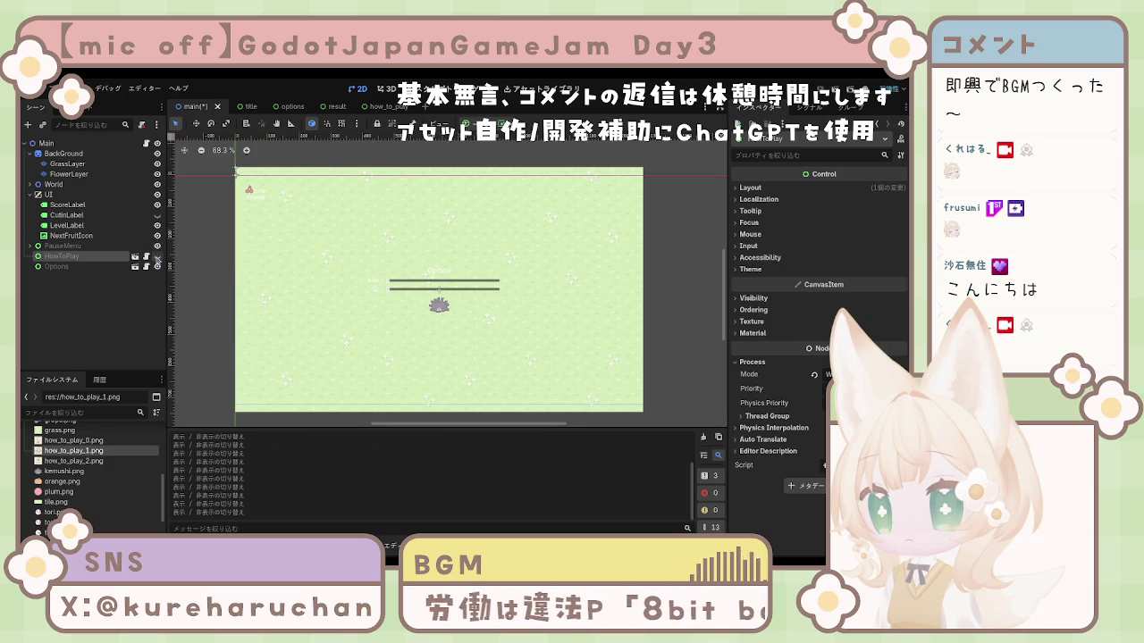
Flash the Options overlay, leave it hidden with HowToPlay visible, and select HowToPlay
{"action": "left_click", "coordinate": [158, 268]}
{"action": "left_click", "coordinate": [158, 268]}
{"action": "left_click", "coordinate": [158, 268]}
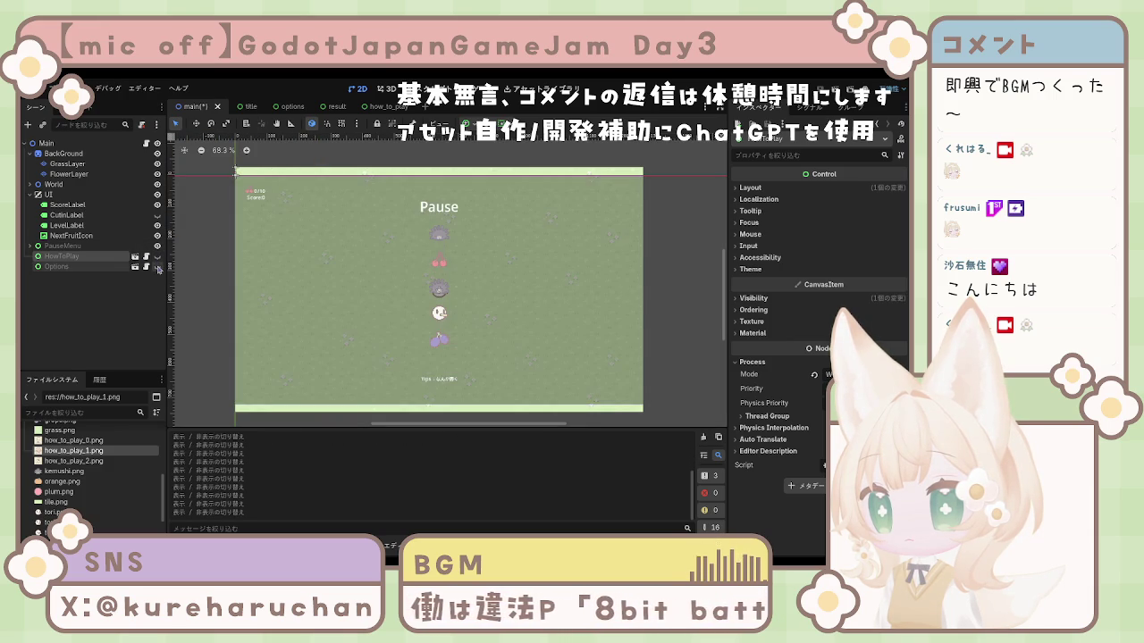
{"action": "left_click", "coordinate": [158, 267]}
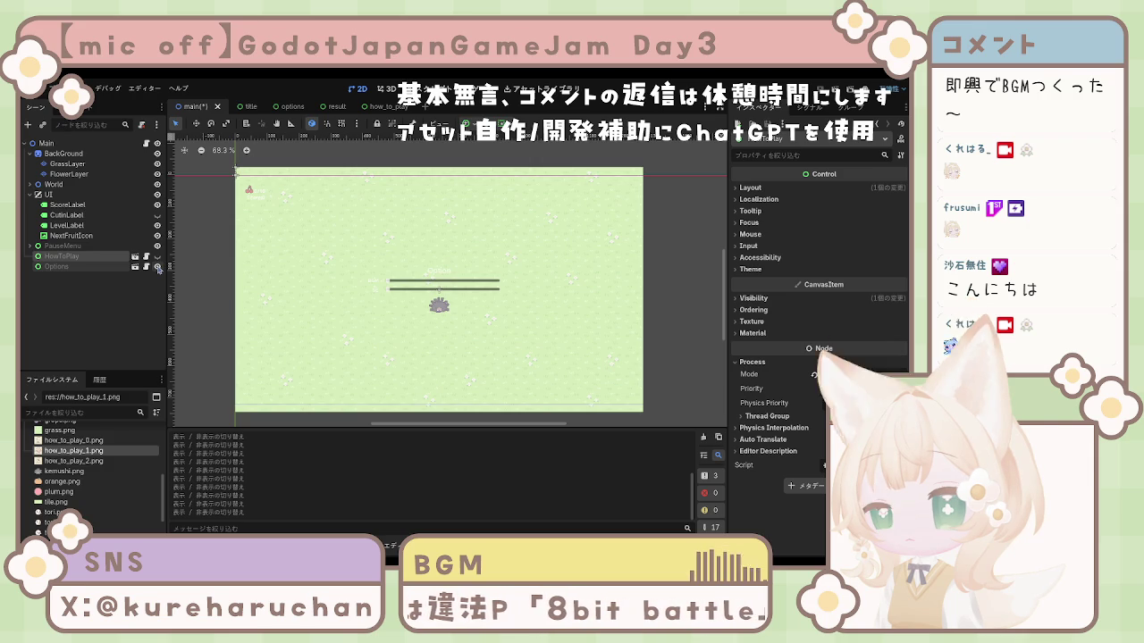
{"action": "left_click", "coordinate": [158, 268]}
{"action": "left_click", "coordinate": [159, 268]}
{"action": "left_click", "coordinate": [158, 268]}
{"action": "left_click", "coordinate": [157, 257]}
{"action": "left_click", "coordinate": [158, 268]}
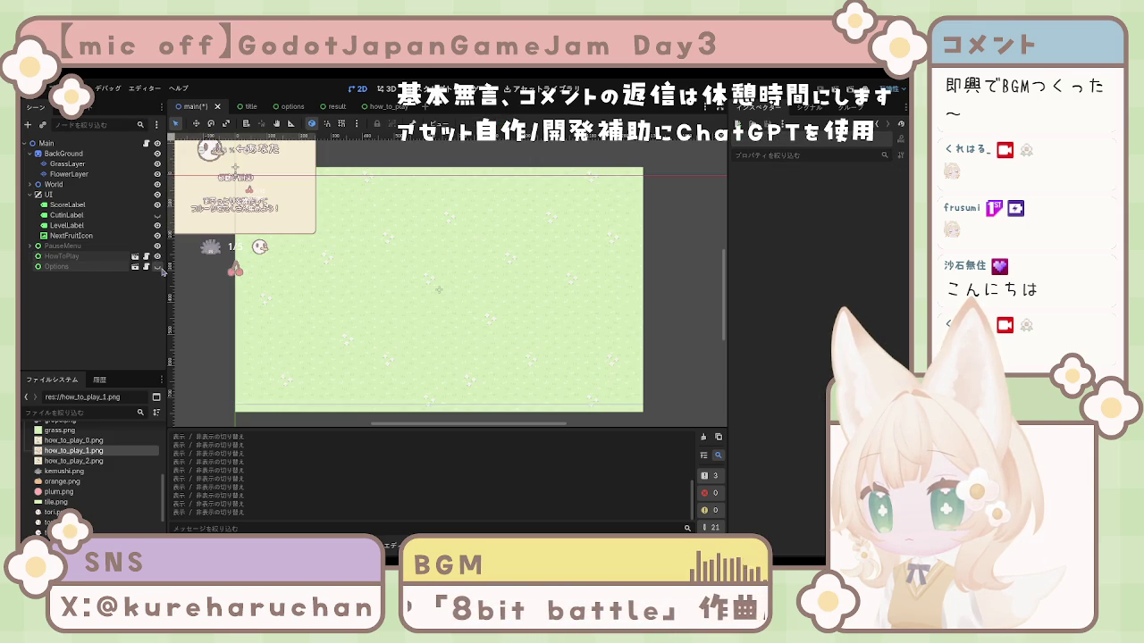
{"action": "left_click", "coordinate": [159, 268]}
{"action": "left_click", "coordinate": [107, 257]}
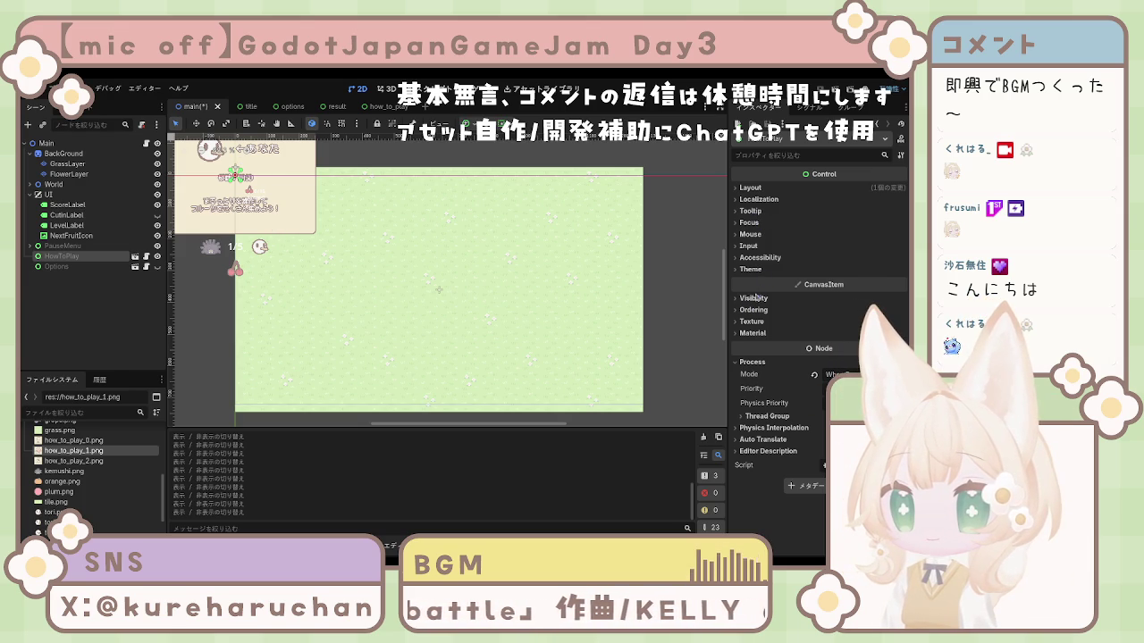
Give the HowToPlay panel the Center anchor preset and a 1280 × 720 size
{"action": "left_click", "coordinate": [751, 189]}
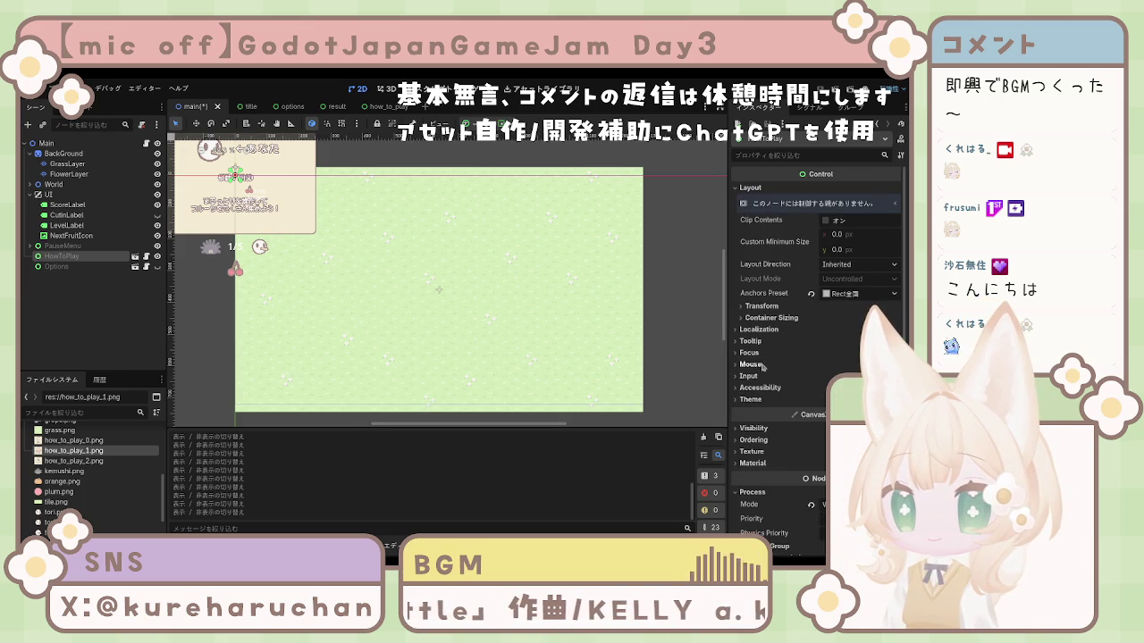
{"action": "left_click", "coordinate": [762, 306]}
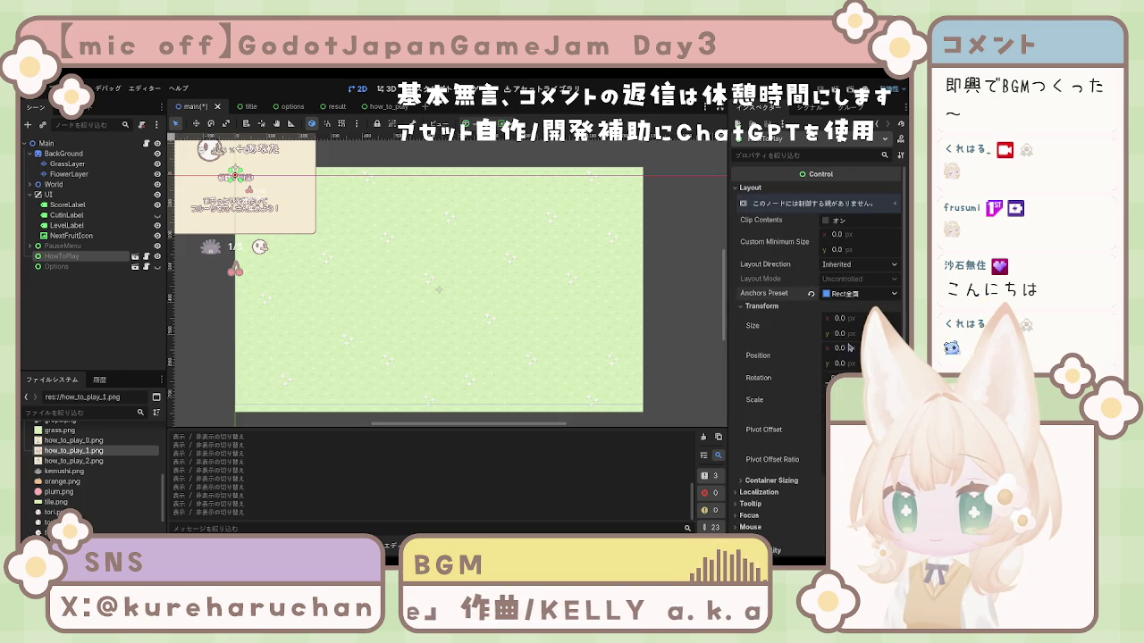
{"action": "left_click", "coordinate": [811, 293]}
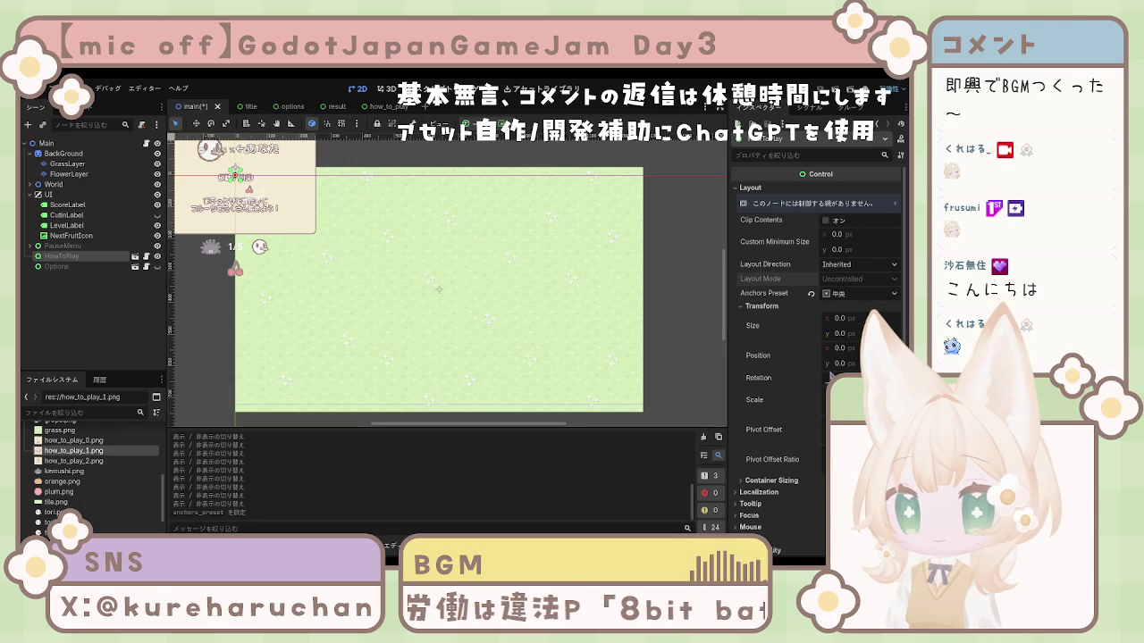
{"action": "left_click", "coordinate": [849, 320]}
{"action": "type", "text": "1280"}
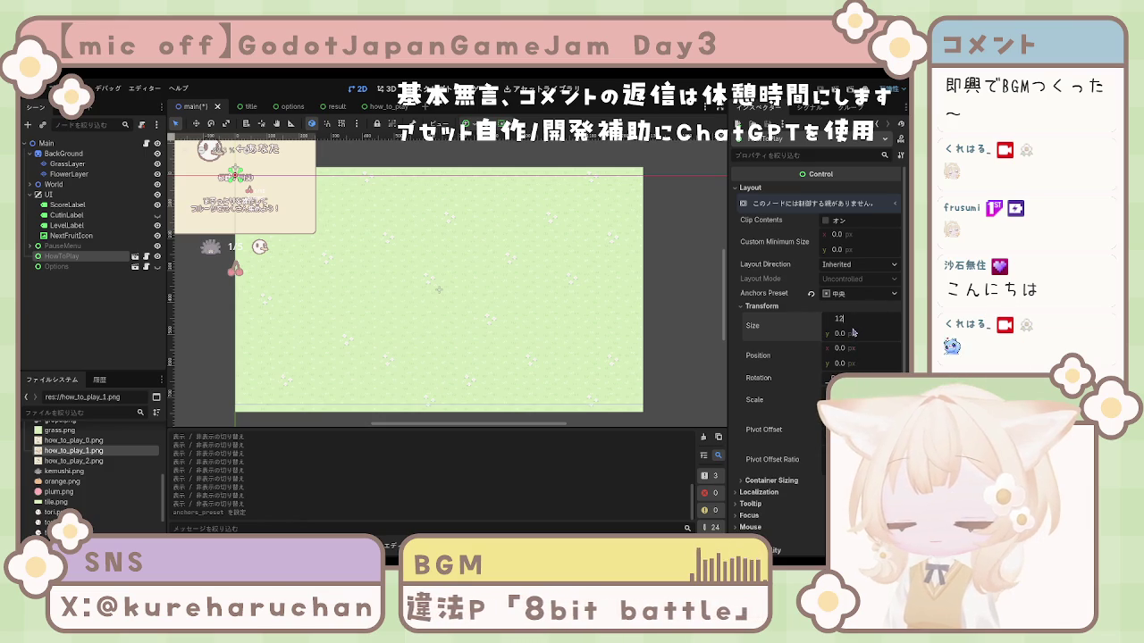
{"action": "key", "text": "Return"}
{"action": "left_click", "coordinate": [841, 334]}
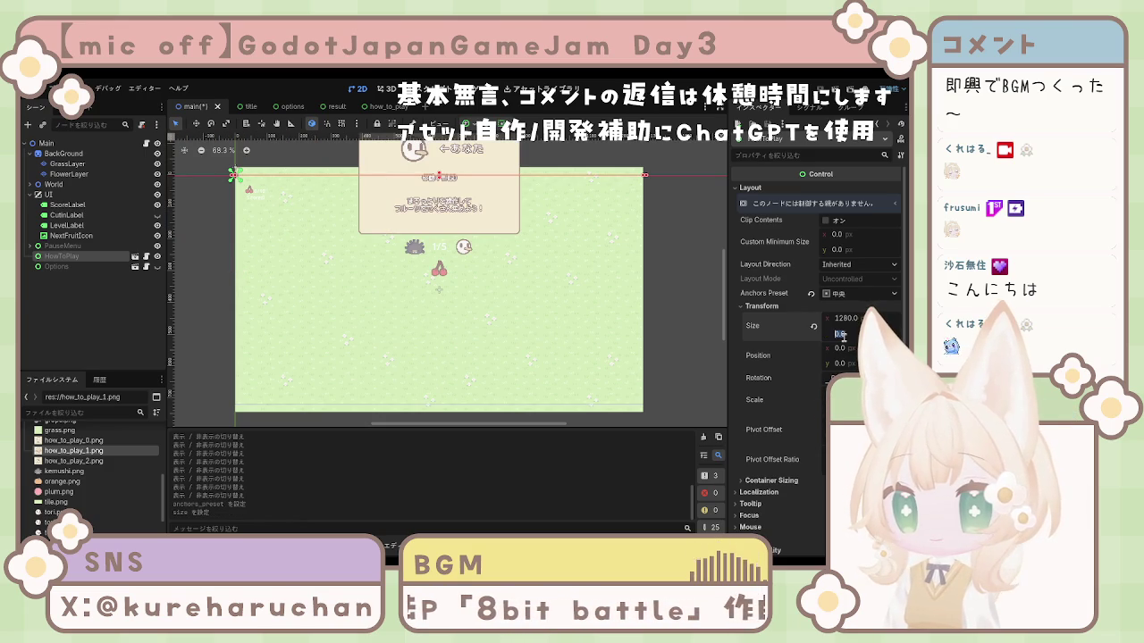
{"action": "type", "text": "720"}
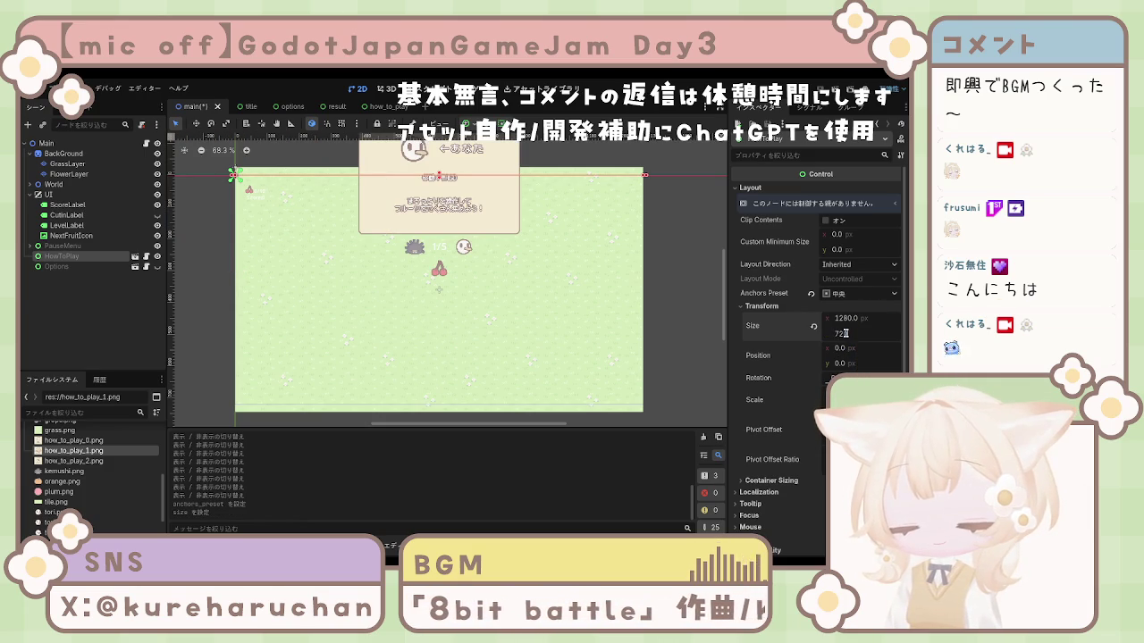
{"action": "key", "text": "Return"}
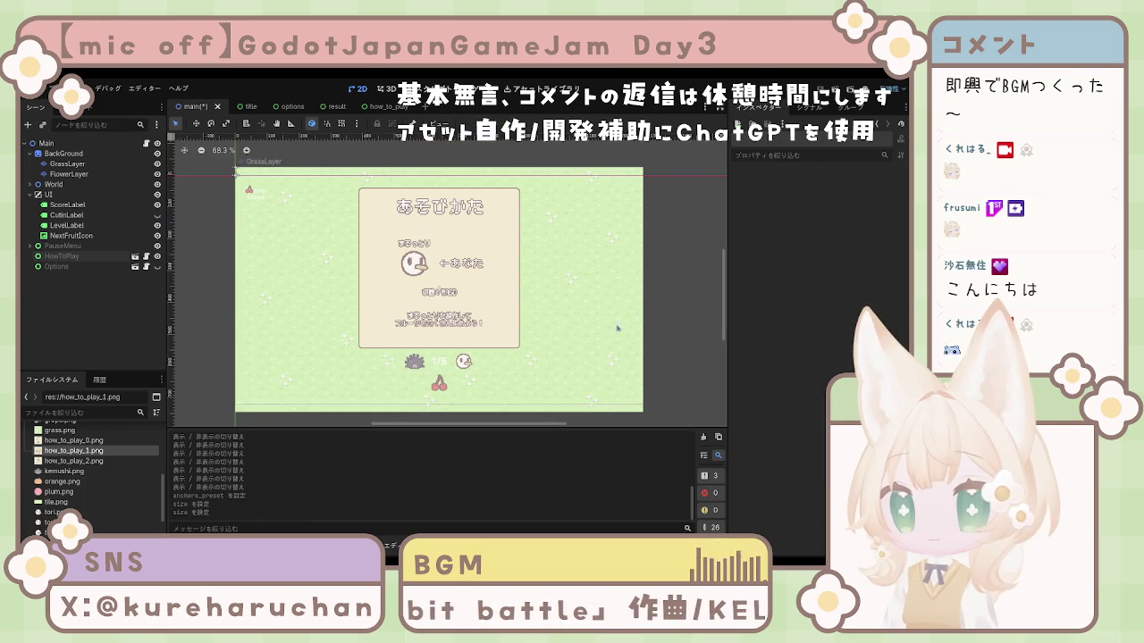
Briefly toggle the Options and Pause panels' visibility, then run the project with F5
{"action": "left_click", "coordinate": [212, 342]}
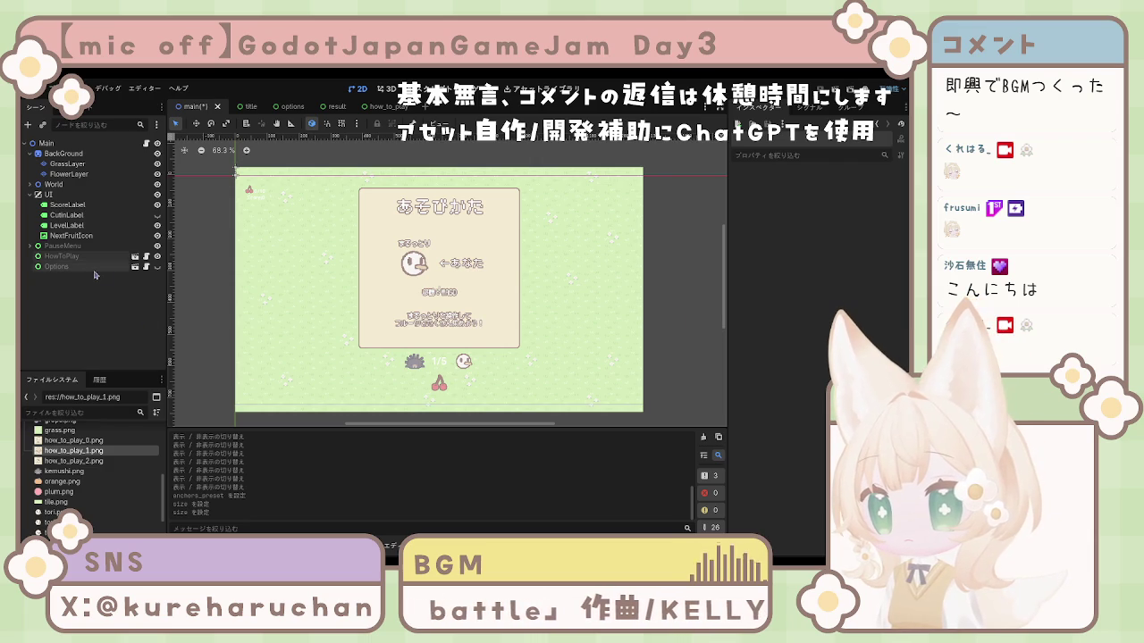
{"action": "left_click", "coordinate": [157, 266]}
{"action": "left_click", "coordinate": [157, 266]}
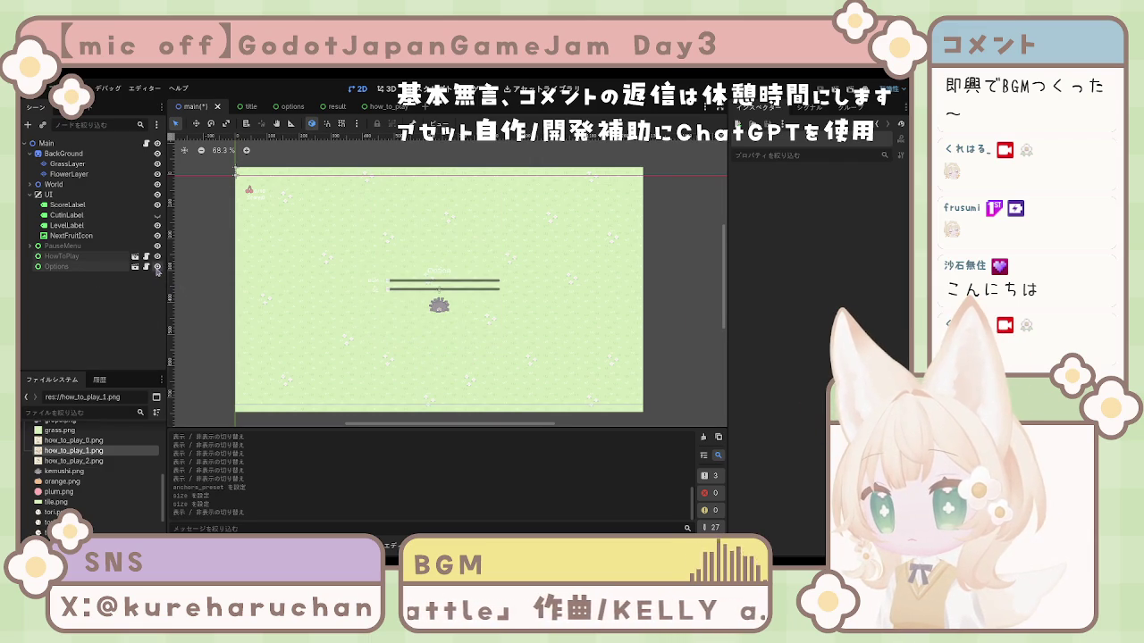
{"action": "left_click", "coordinate": [157, 257]}
{"action": "left_click", "coordinate": [158, 256]}
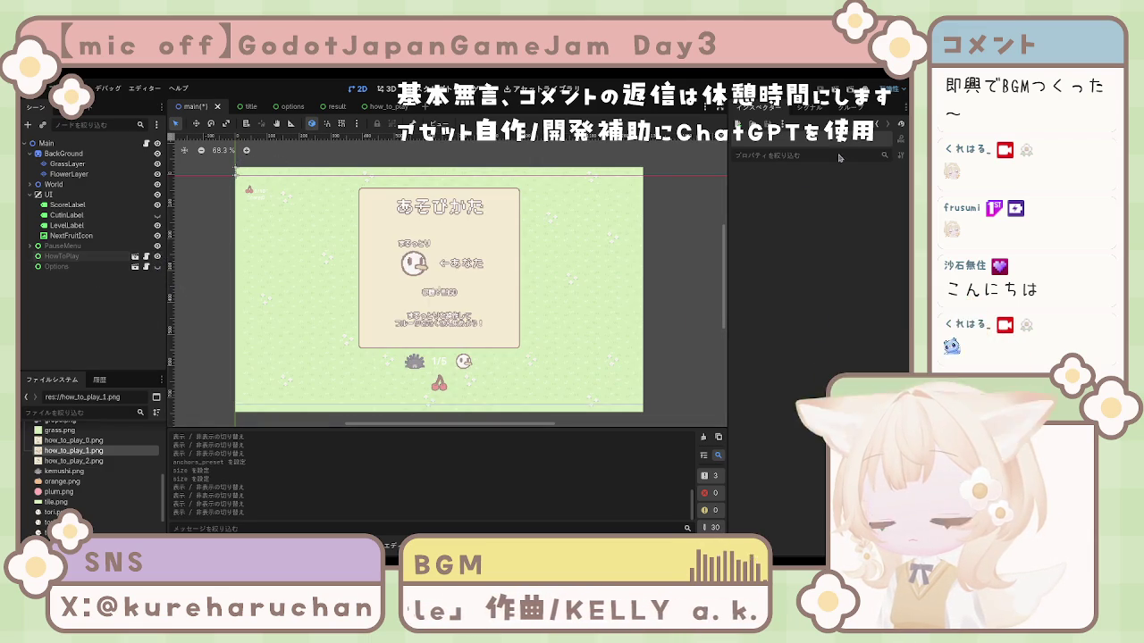
{"action": "key", "text": "F5"}
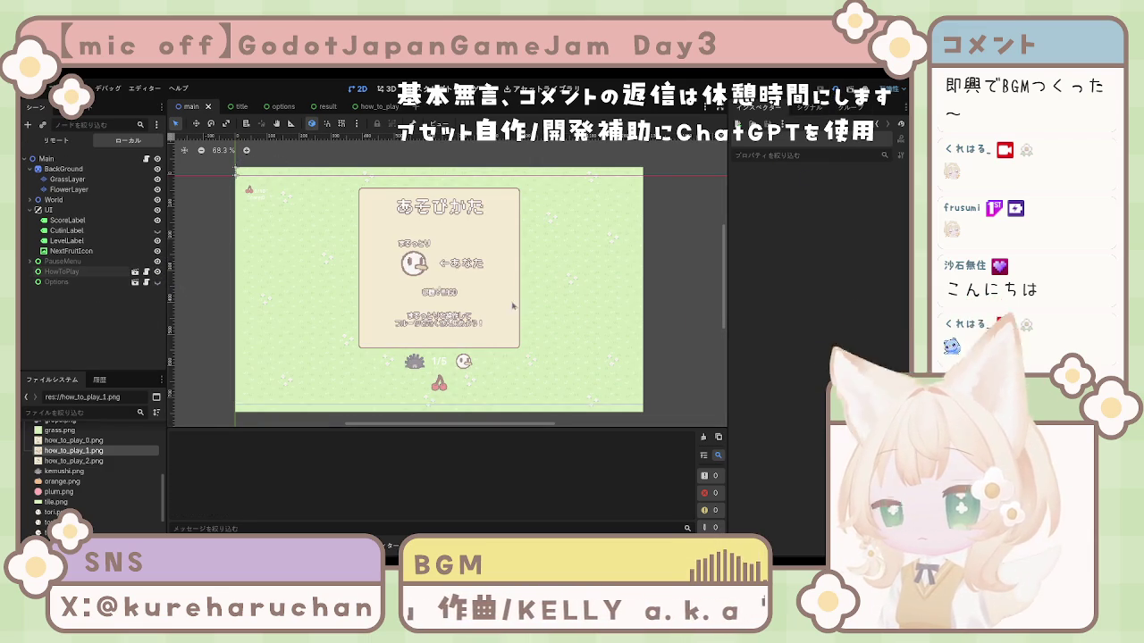
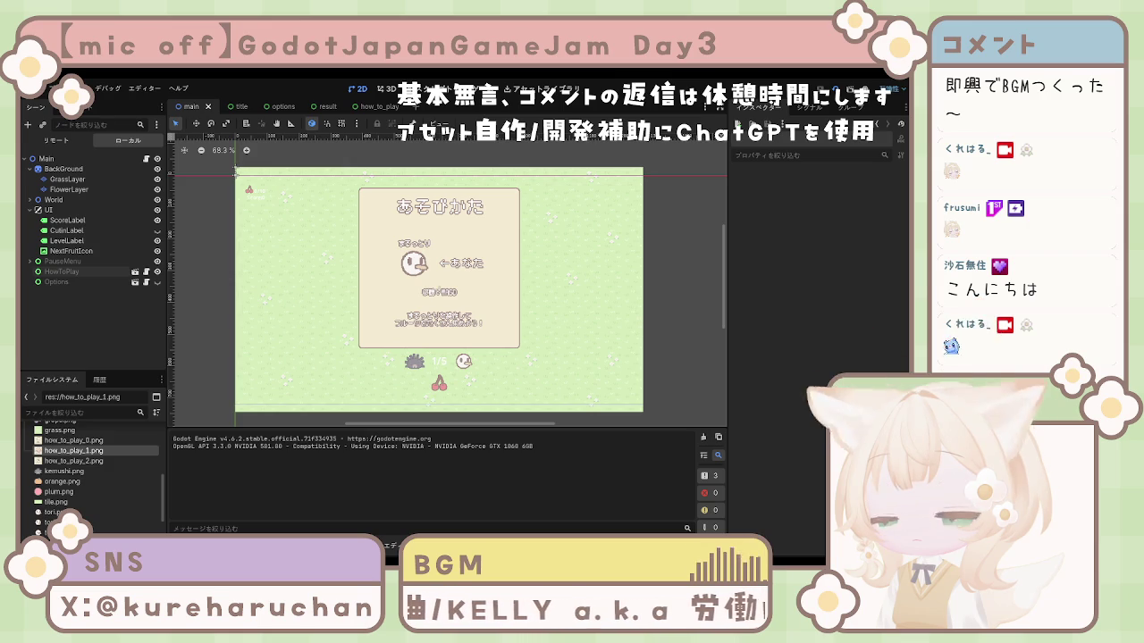
Stop the running game and flip between the options and title scenes, ending on title
{"action": "key", "text": "F8"}
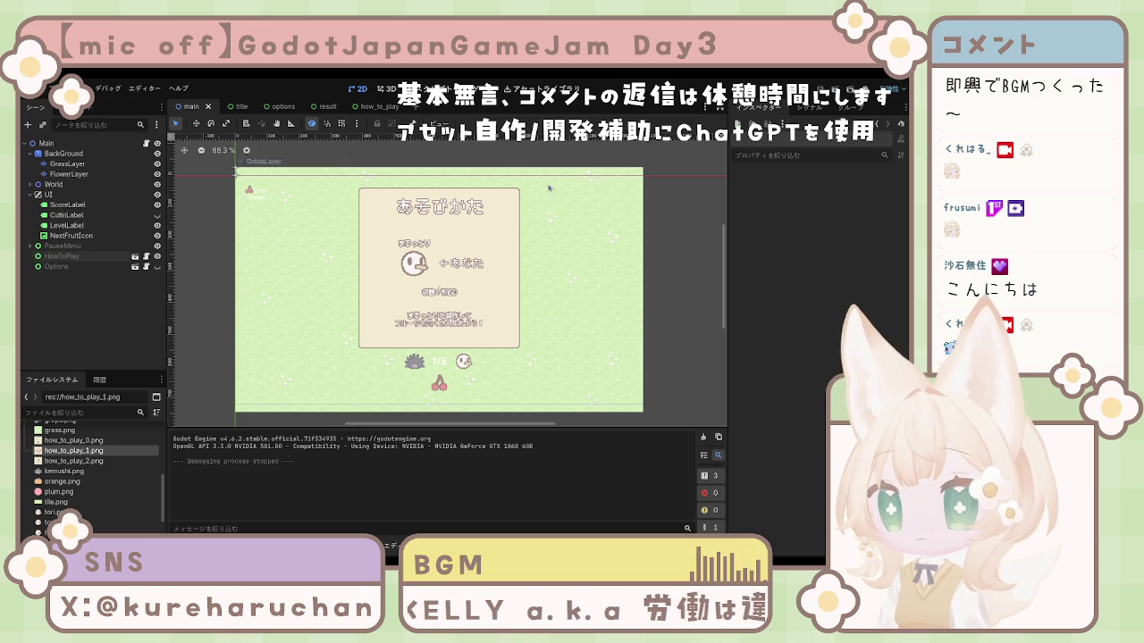
{"action": "left_click", "coordinate": [65, 267]}
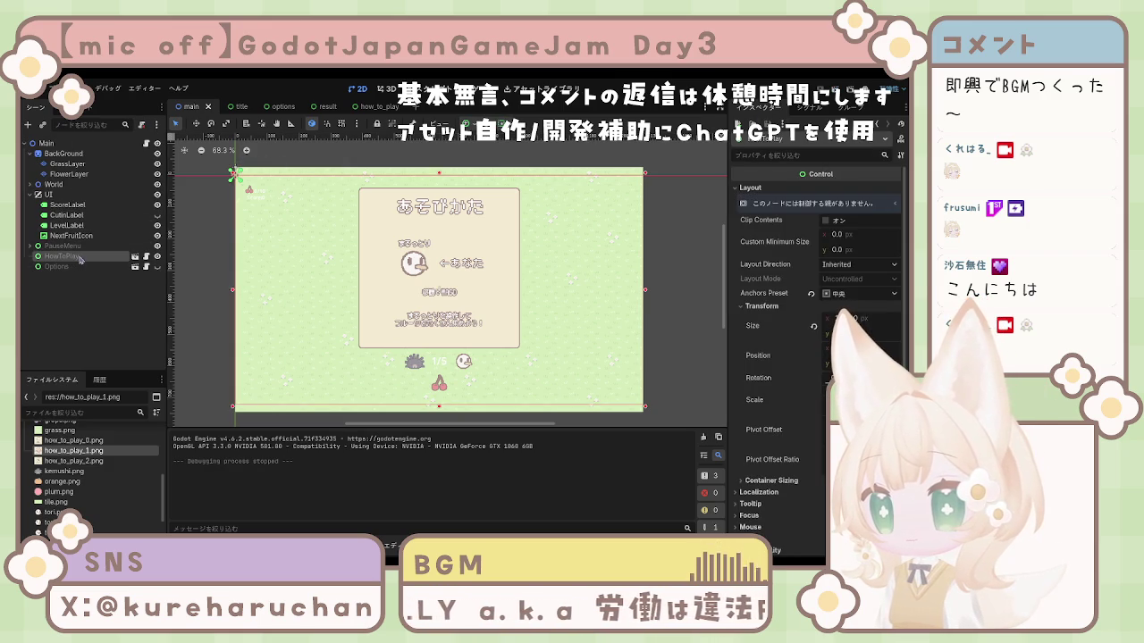
{"action": "left_click", "coordinate": [283, 109]}
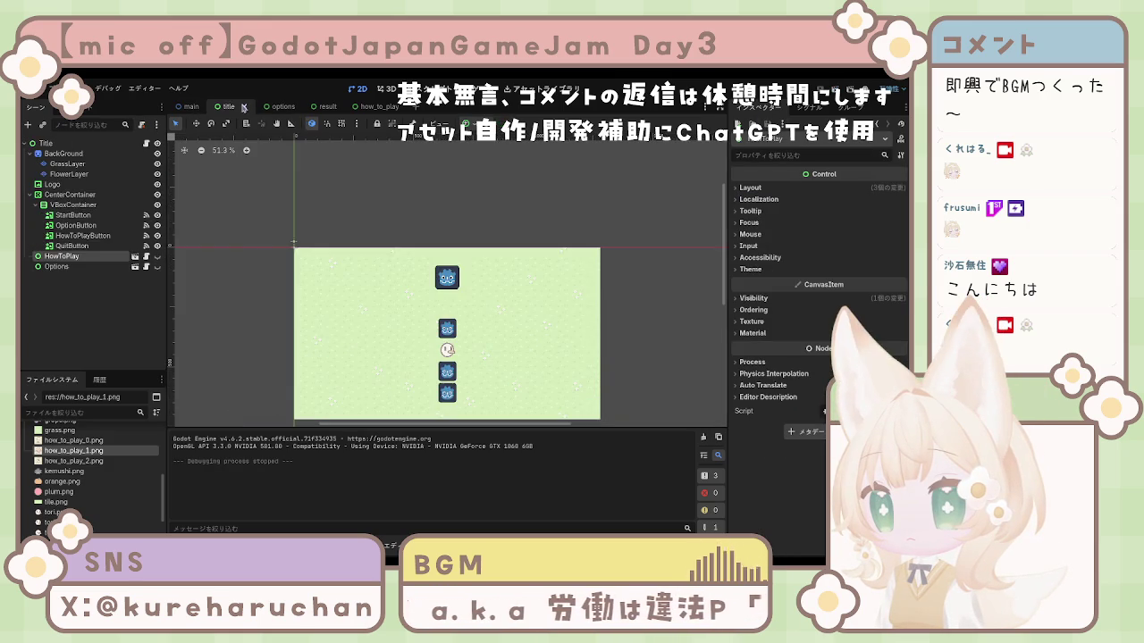
{"action": "left_click", "coordinate": [229, 109]}
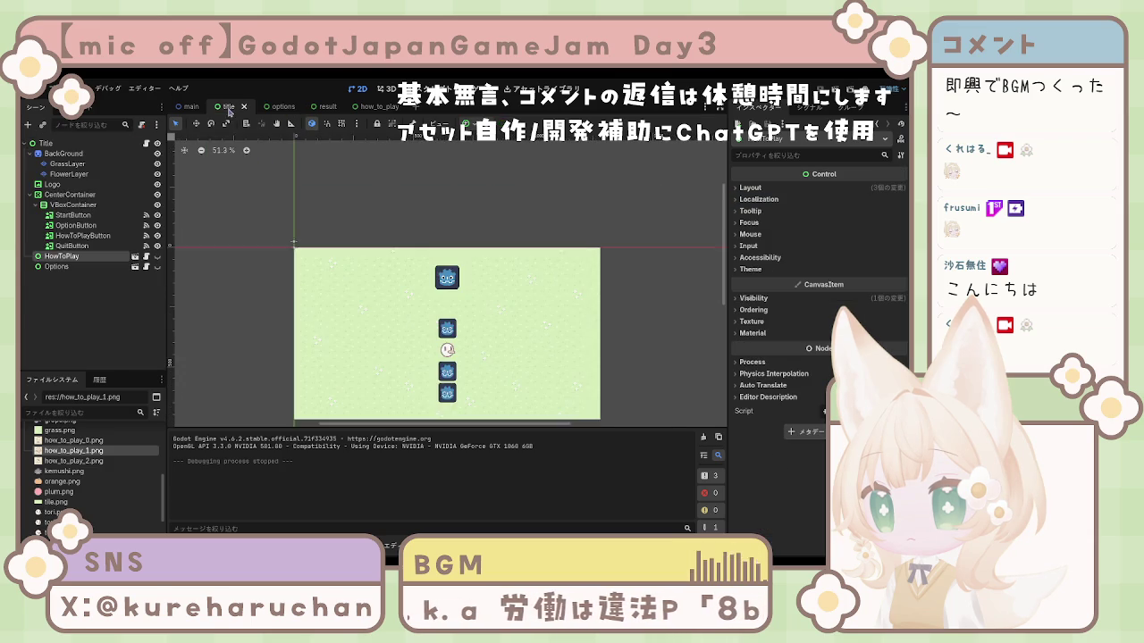
{"action": "scroll", "coordinate": [405, 249], "scroll_direction": "up", "scroll_amount": 1}
{"action": "scroll", "coordinate": [414, 253], "scroll_direction": "down", "scroll_amount": 2}
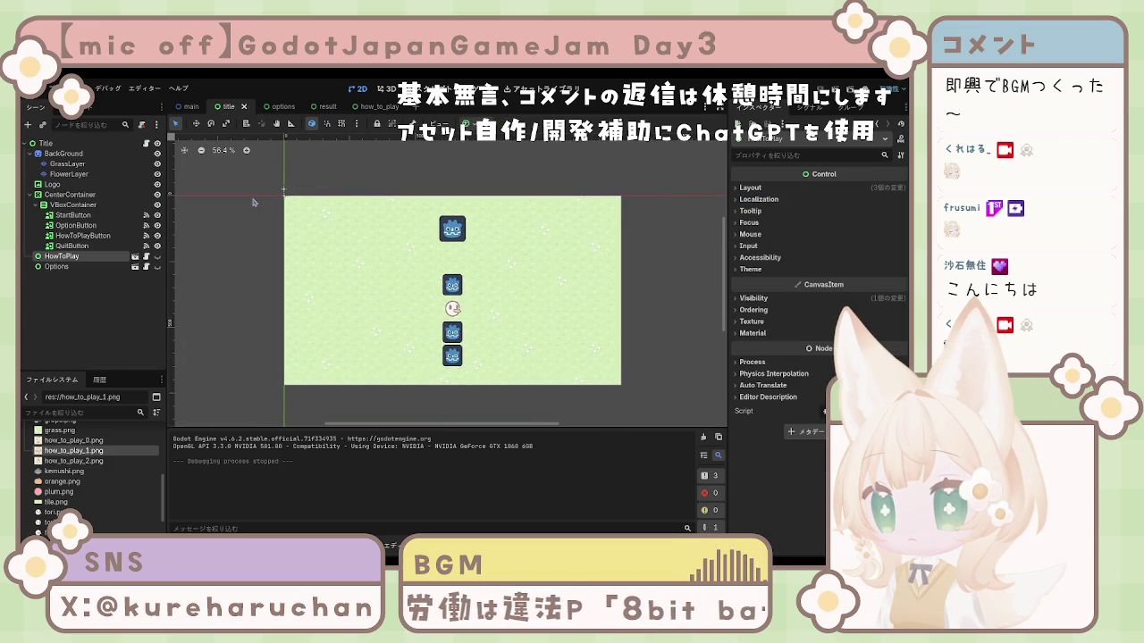
{"action": "left_click", "coordinate": [276, 109]}
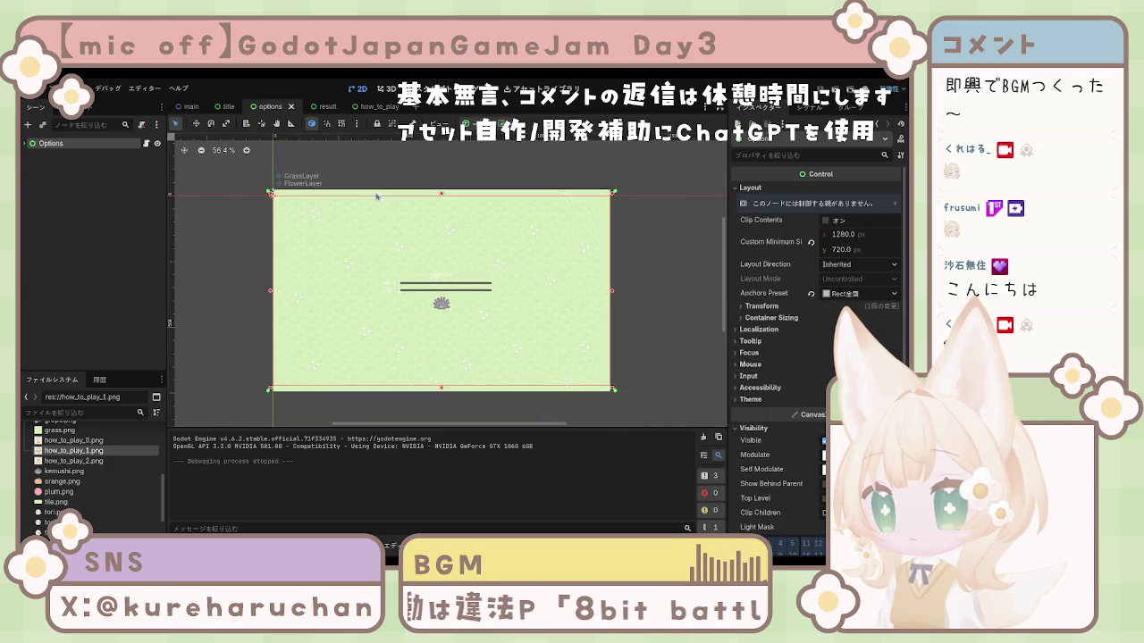
{"action": "left_click", "coordinate": [230, 107]}
Select BackGround with GrassLayer and FlowerLayer, then jump to the Title root node
{"action": "left_click", "coordinate": [72, 164]}
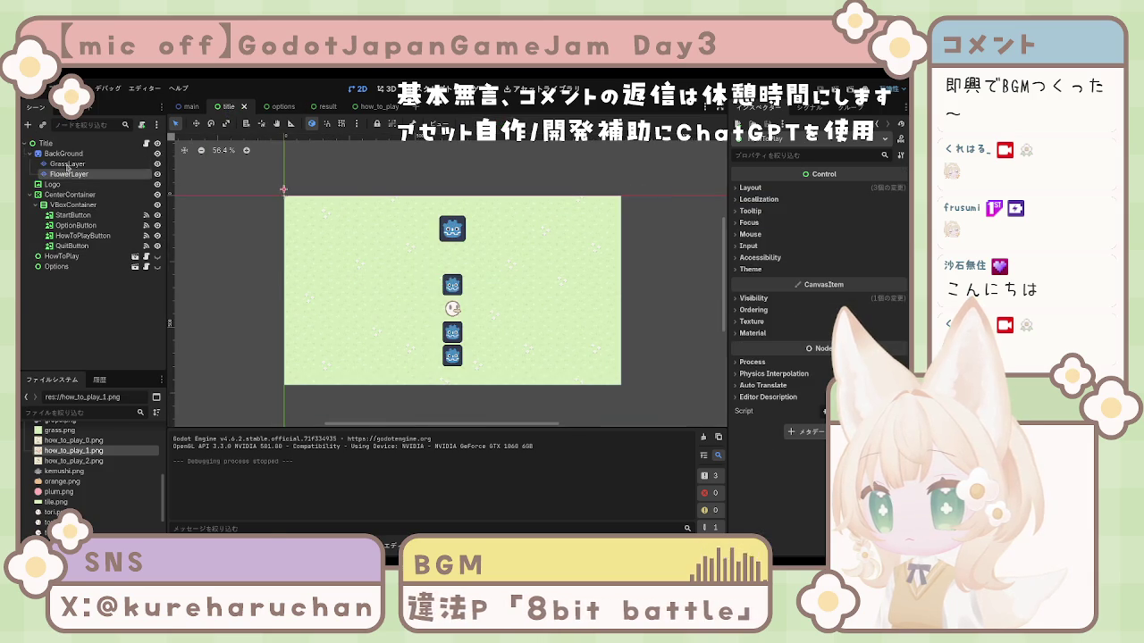
{"action": "left_click", "coordinate": [74, 155]}
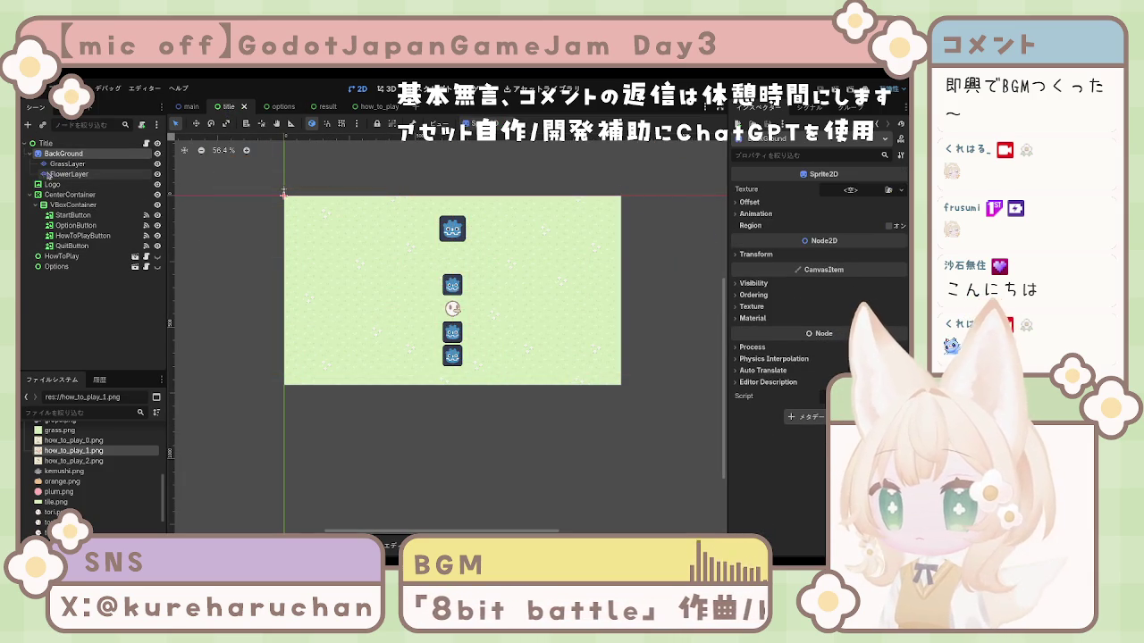
{"action": "left_click", "coordinate": [68, 174], "text": "shift"}
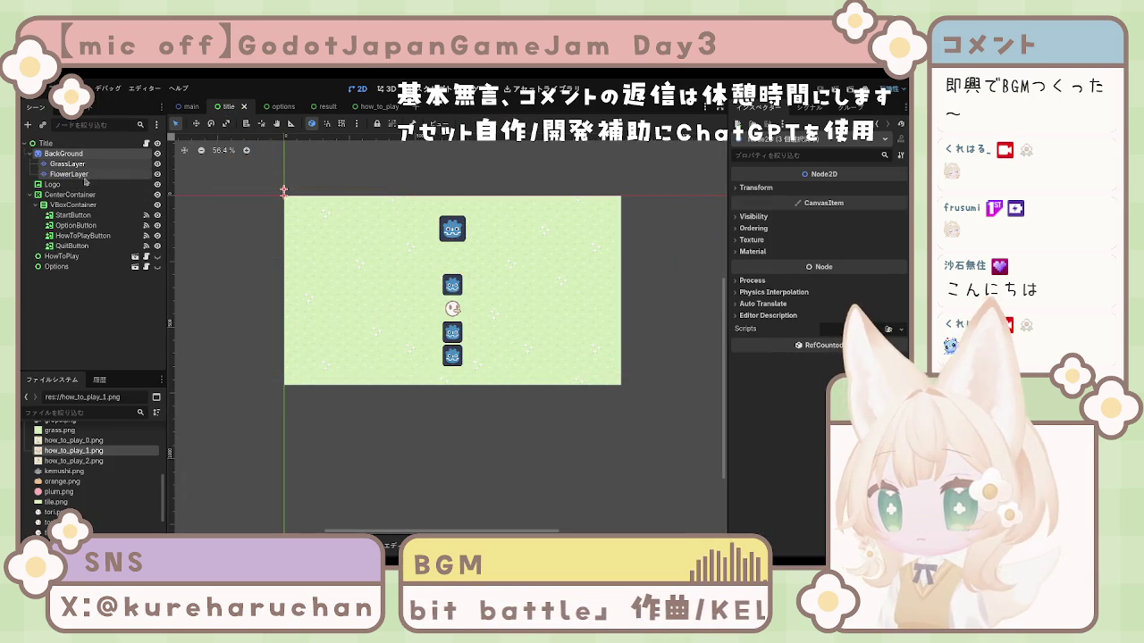
{"action": "key", "text": "Home"}
Turn off Clip Contents on the Title root and save the title scene
{"action": "left_click", "coordinate": [751, 188]}
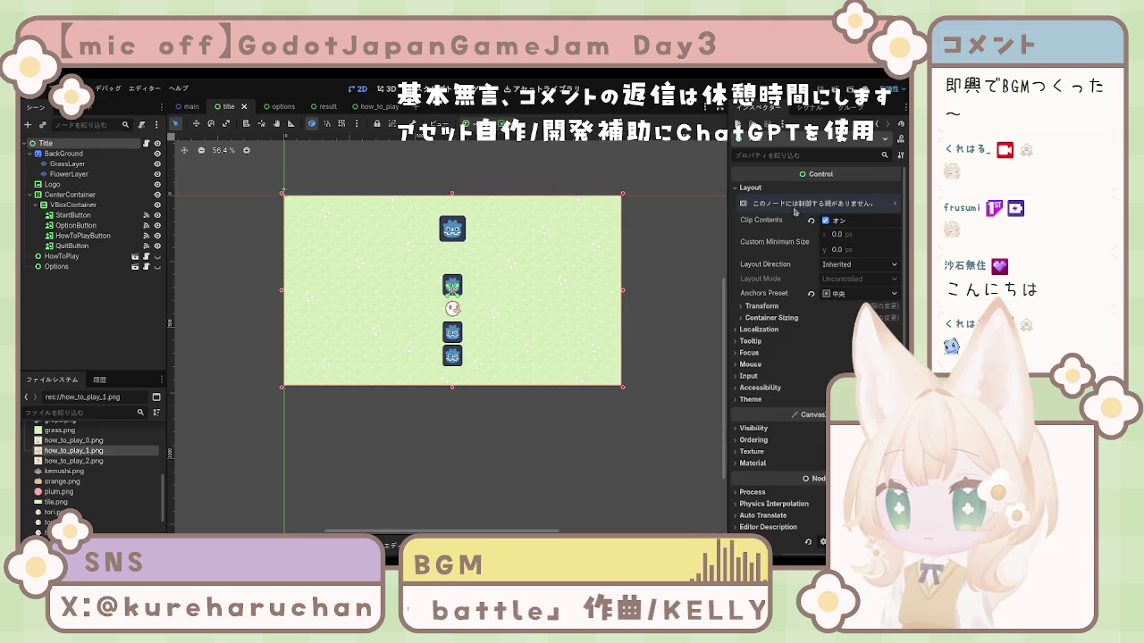
{"action": "left_click", "coordinate": [824, 222]}
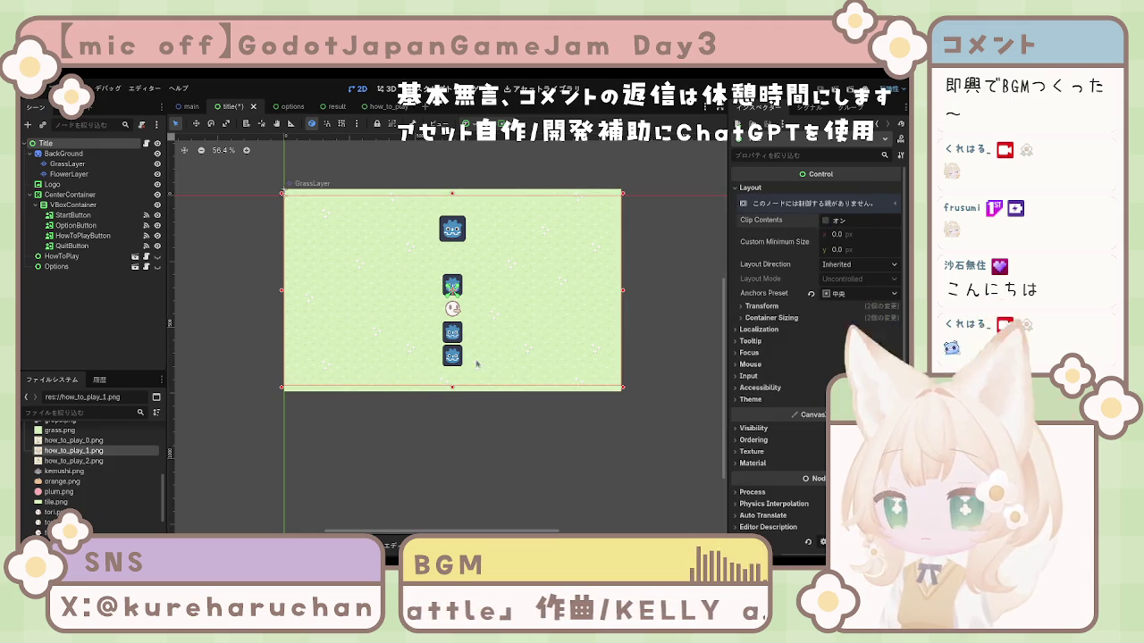
{"action": "left_click", "coordinate": [284, 191]}
{"action": "key", "text": "ctrl+s"}
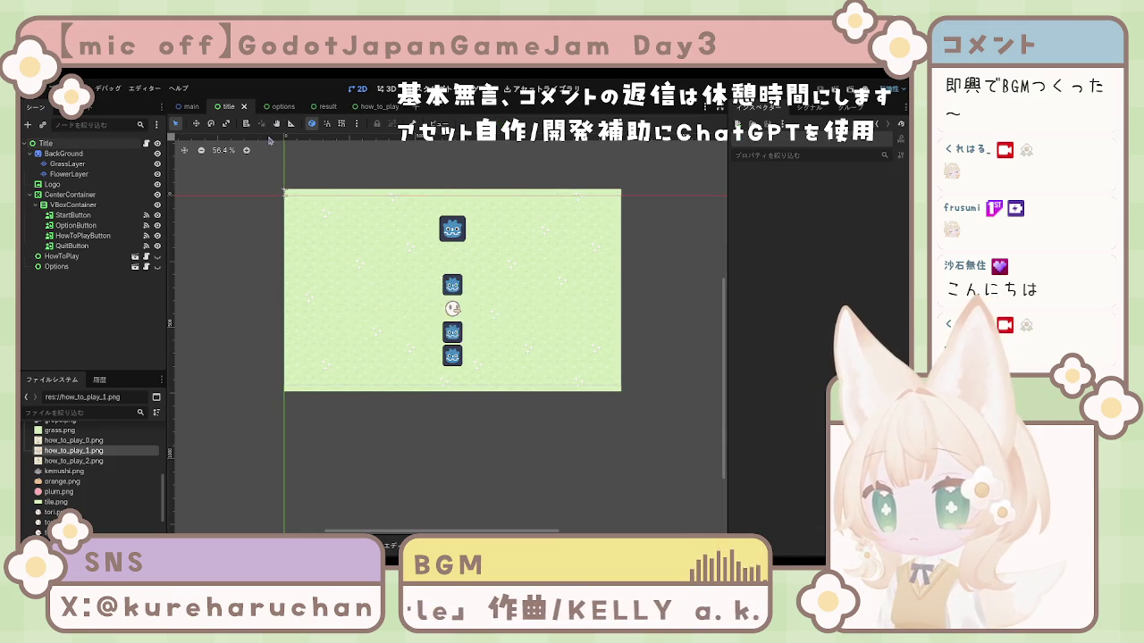
Browse the options, result, how_to_play, title and main scenes, ending back on title
{"action": "left_click", "coordinate": [268, 107]}
{"action": "left_click", "coordinate": [326, 107]}
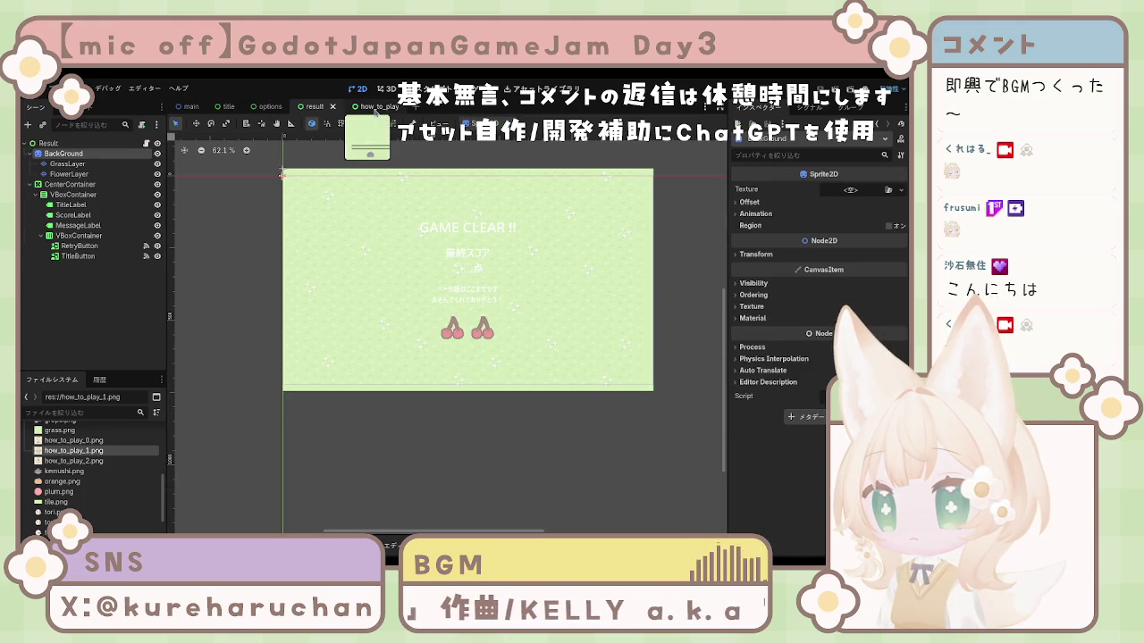
{"action": "left_click", "coordinate": [374, 107]}
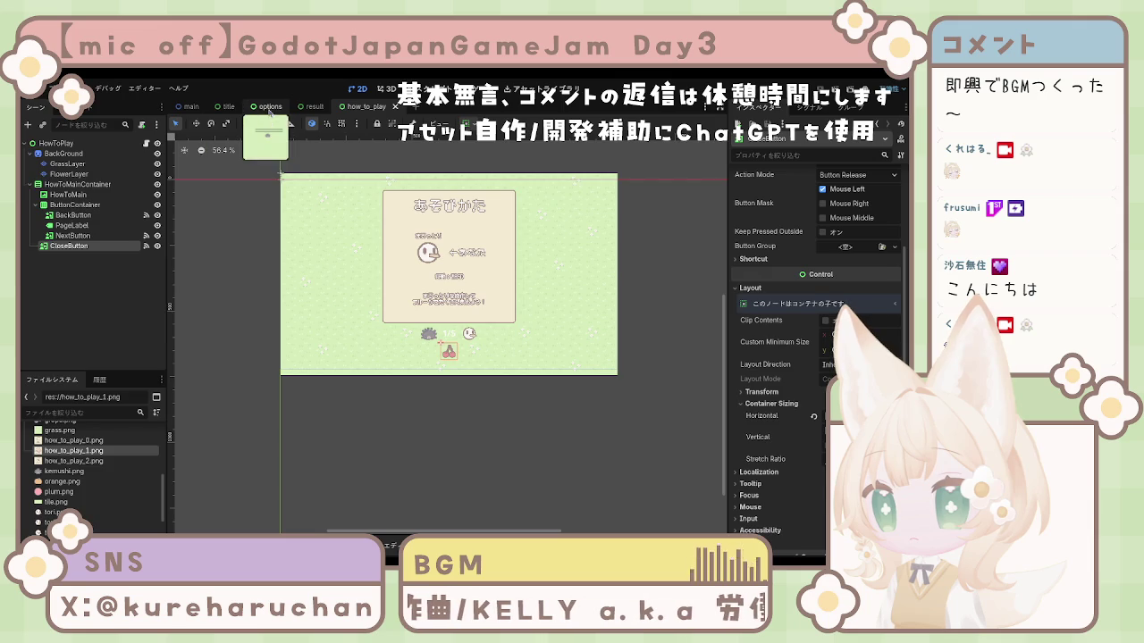
{"action": "left_click", "coordinate": [275, 108]}
{"action": "left_click", "coordinate": [229, 107]}
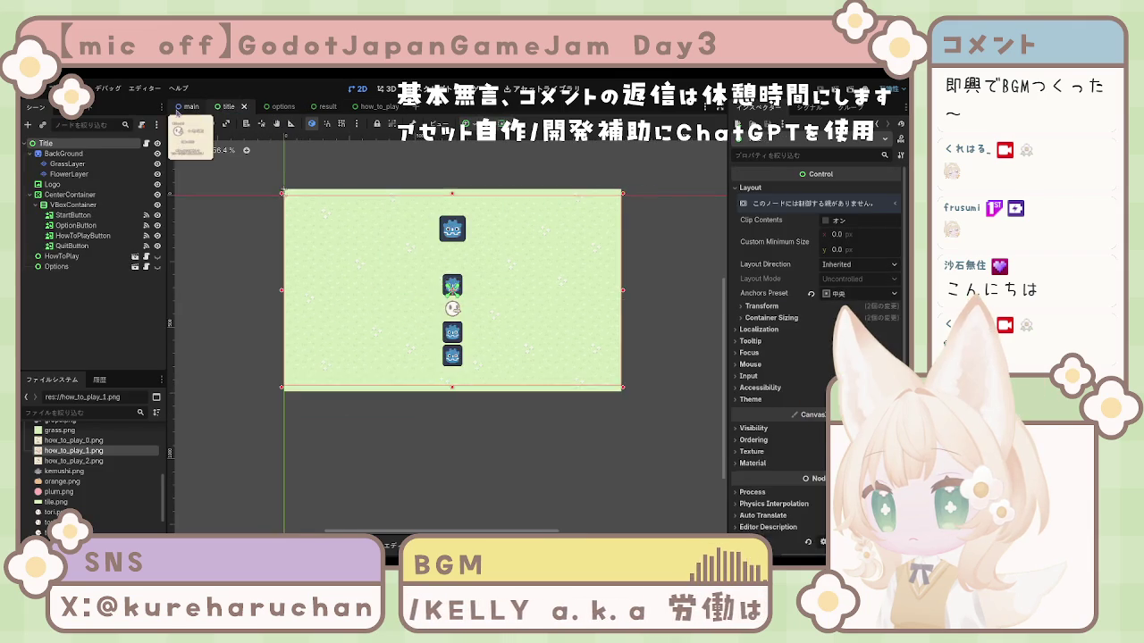
{"action": "left_click", "coordinate": [192, 107]}
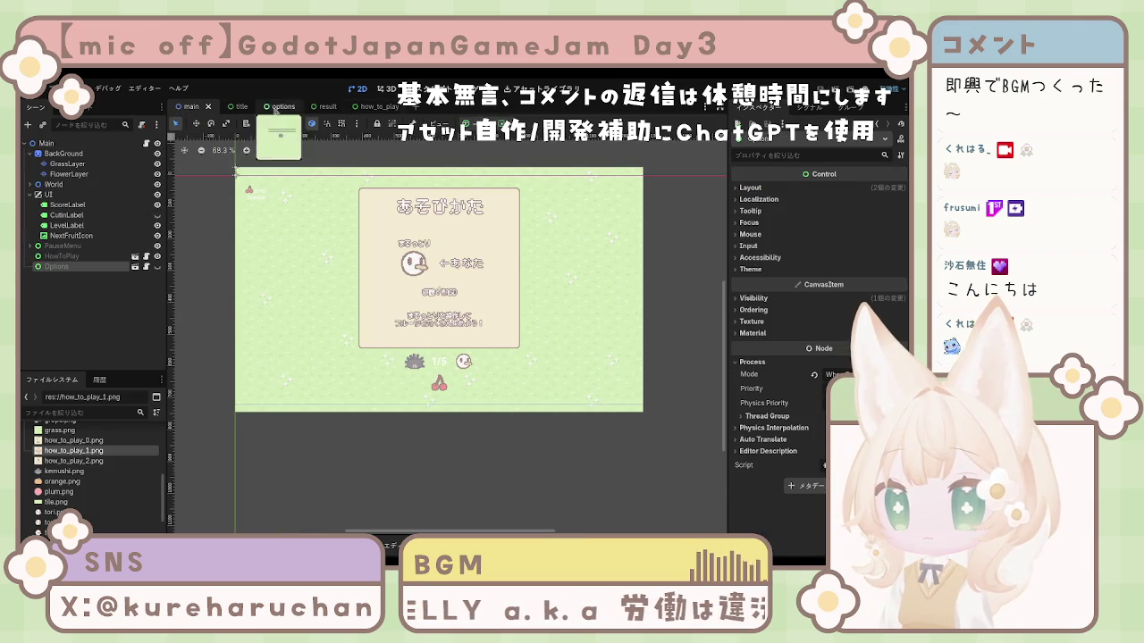
{"action": "left_click", "coordinate": [229, 108]}
Test-run the game twice, stopping each run, then go to the options scene
{"action": "key", "text": "F5"}
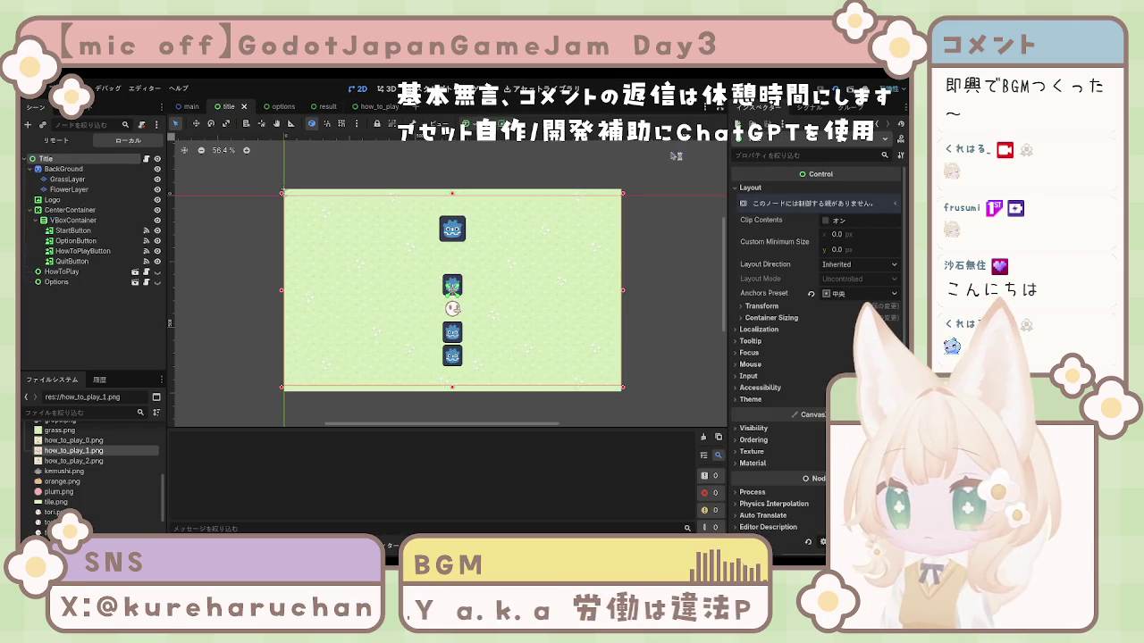
{"action": "key", "text": "F8"}
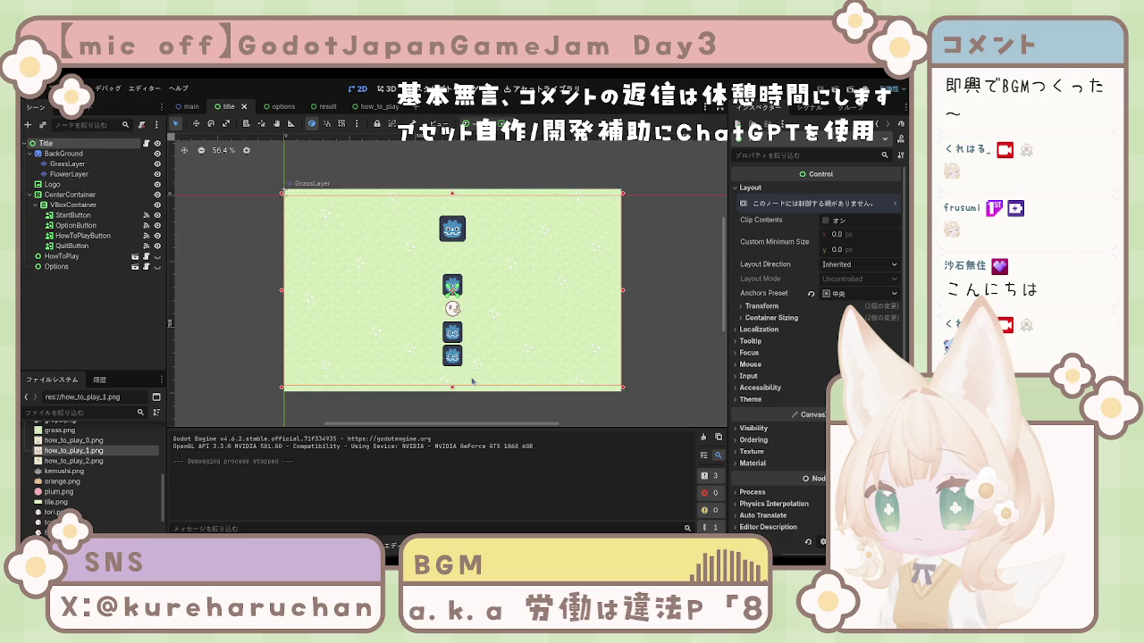
{"action": "key", "text": "F5"}
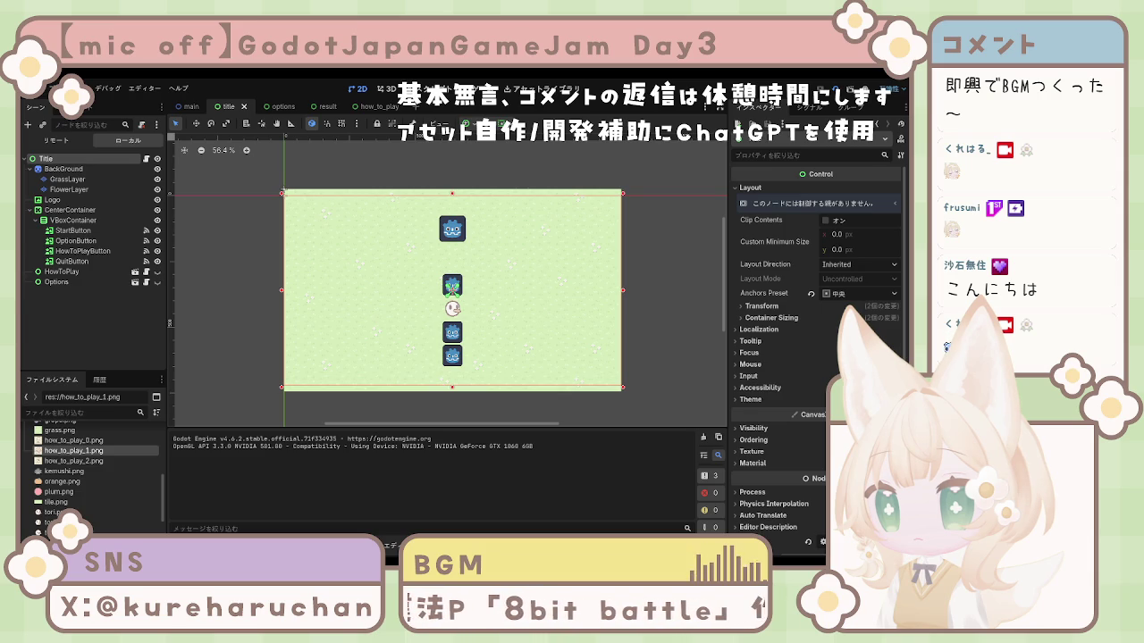
{"action": "key", "text": "F8"}
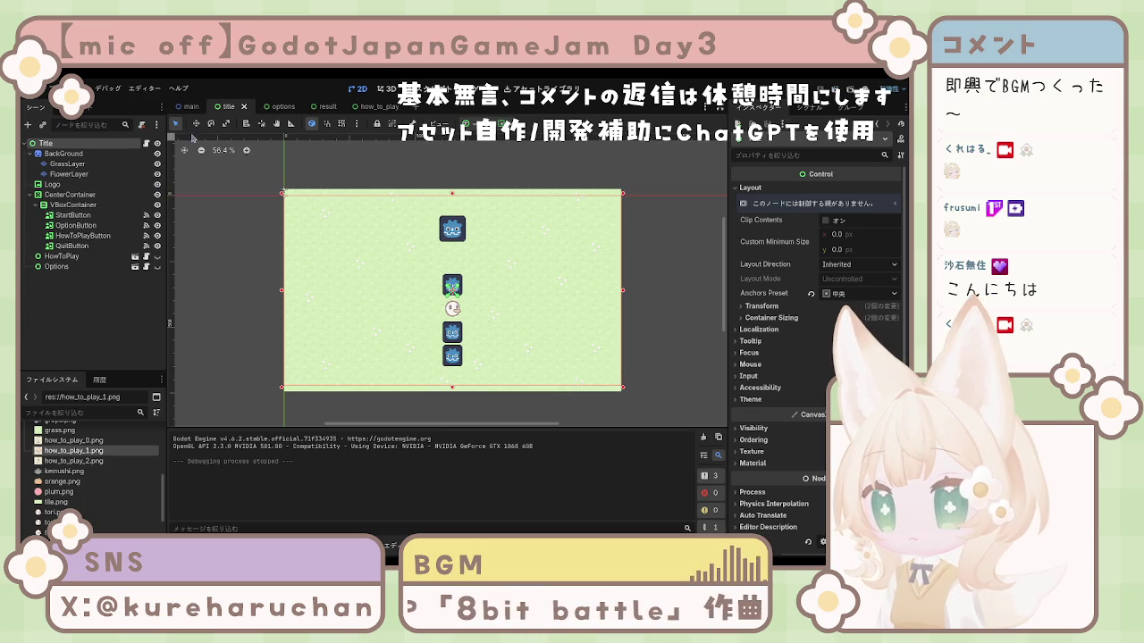
{"action": "left_click", "coordinate": [271, 107]}
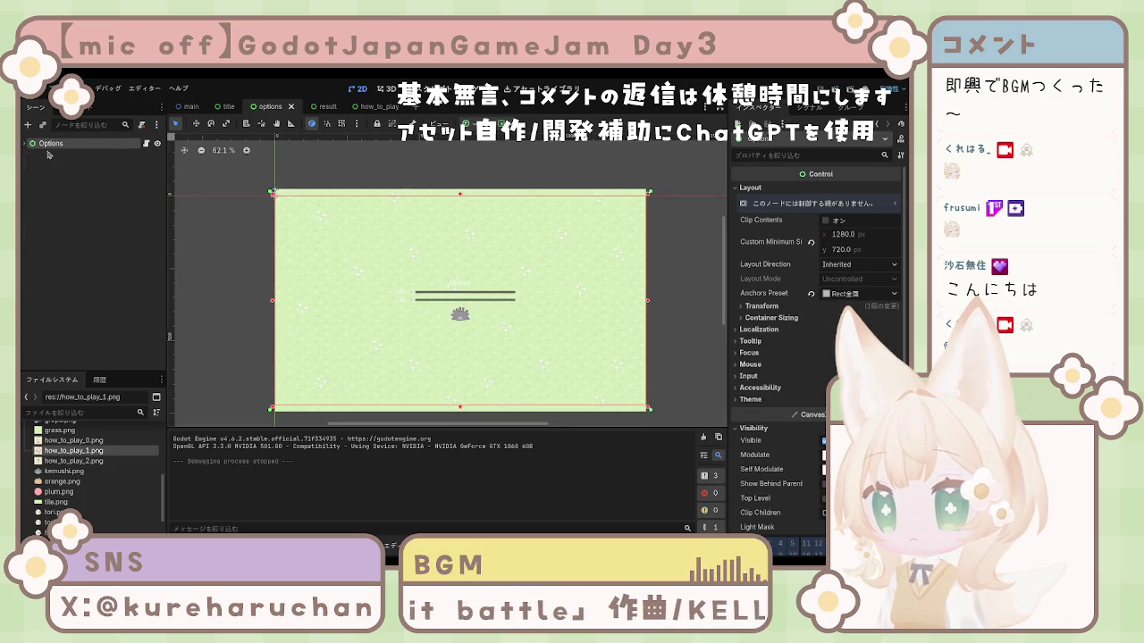
Expand the Options node, inspect its background nodes, and toggle Clip Contents off and back on
{"action": "left_click", "coordinate": [27, 143]}
{"action": "left_click", "coordinate": [63, 153]}
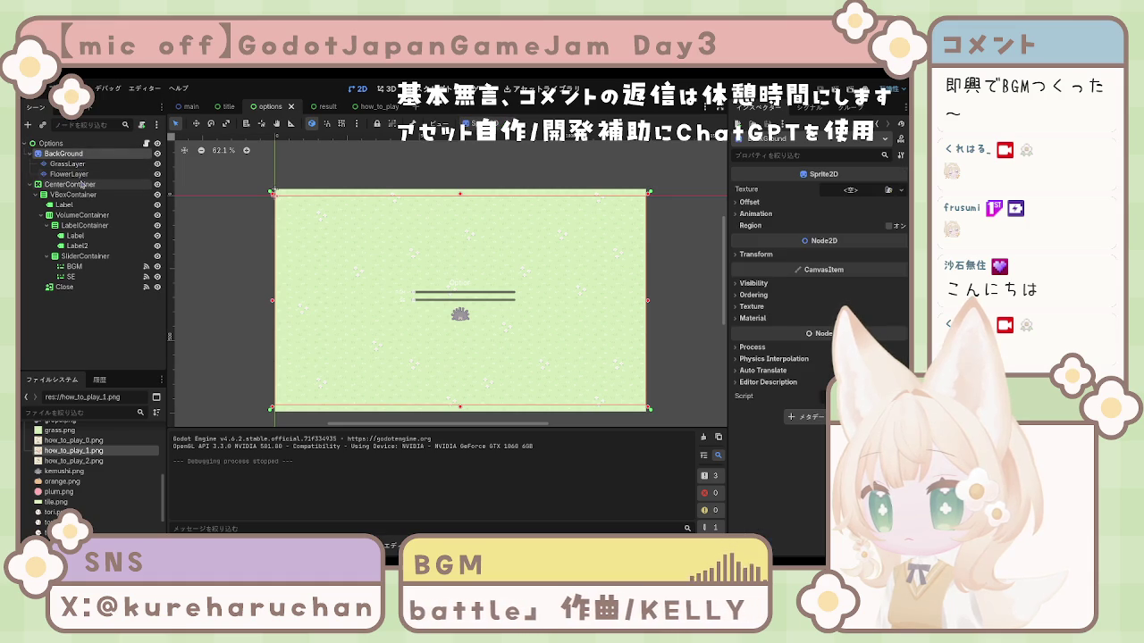
{"action": "left_click", "coordinate": [80, 174], "text": "shift"}
{"action": "left_click", "coordinate": [77, 164]}
{"action": "left_click", "coordinate": [72, 154]}
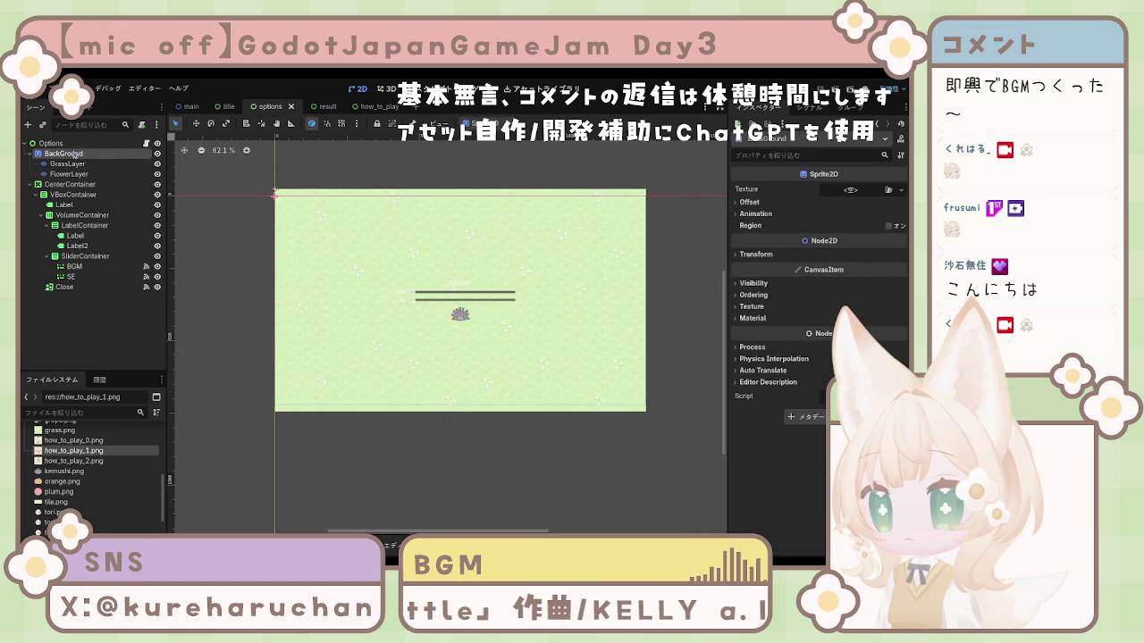
{"action": "left_click", "coordinate": [52, 143]}
{"action": "left_click", "coordinate": [64, 153]}
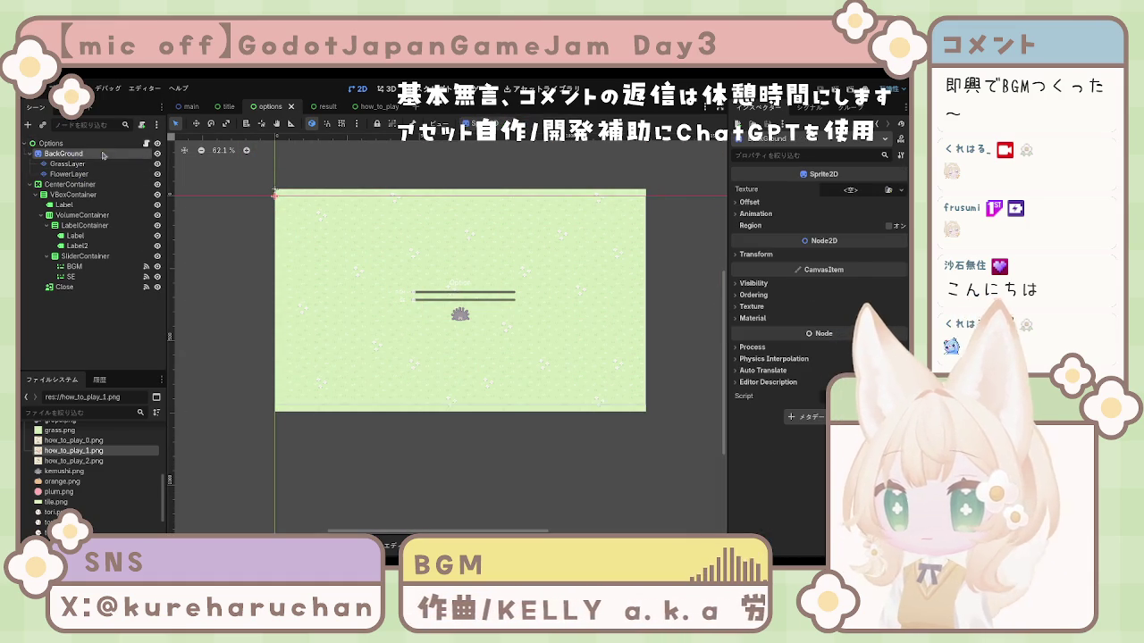
{"action": "key", "text": "Up"}
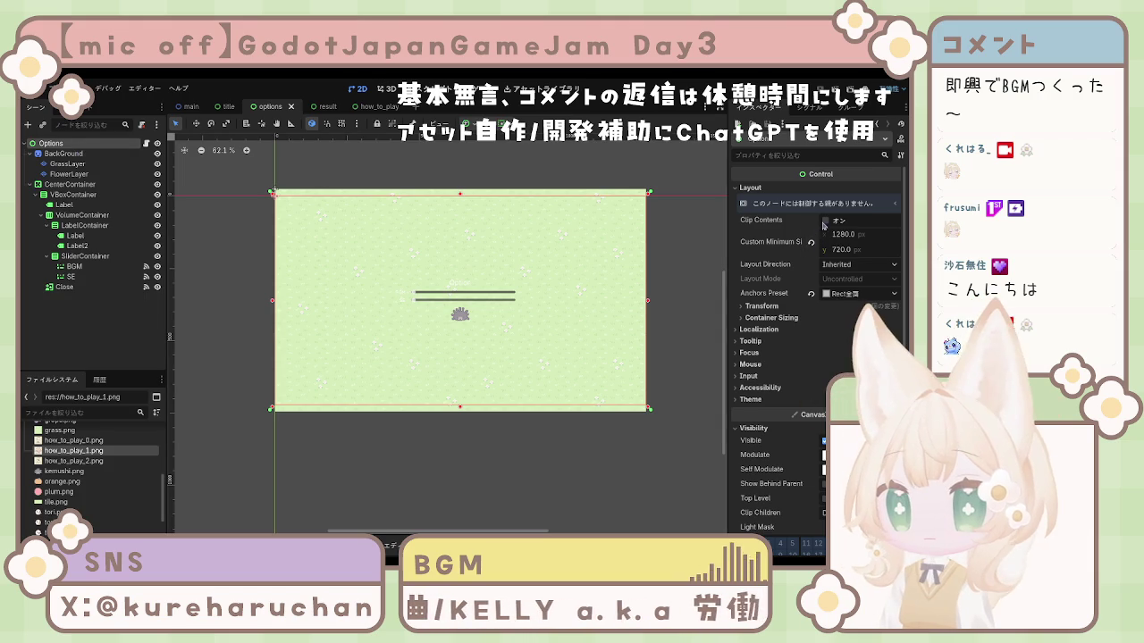
{"action": "left_click", "coordinate": [827, 221]}
{"action": "left_click", "coordinate": [827, 221]}
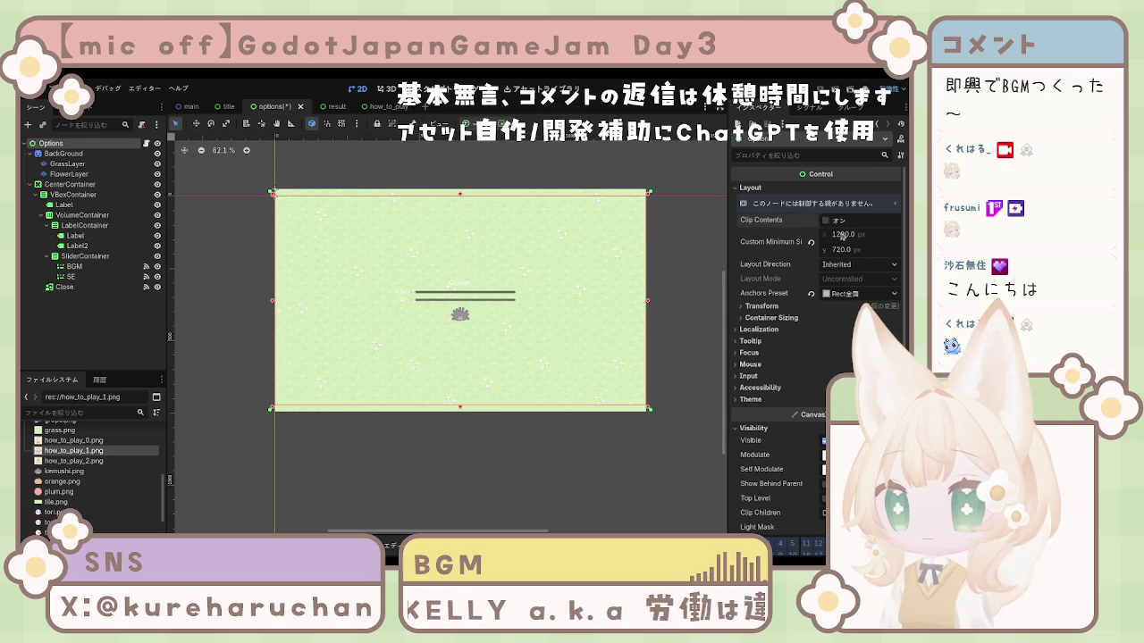
Inspect GrassLayer and BackGround, expanding and collapsing BackGround's Region and Transform sections
{"action": "left_click", "coordinate": [62, 164]}
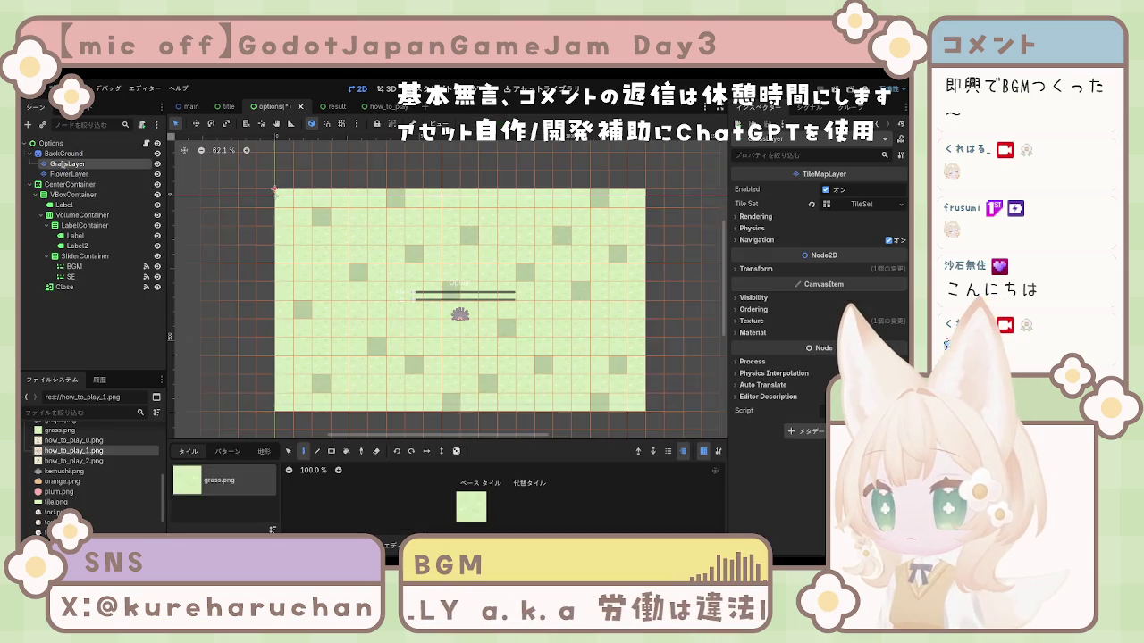
{"action": "left_click", "coordinate": [62, 155]}
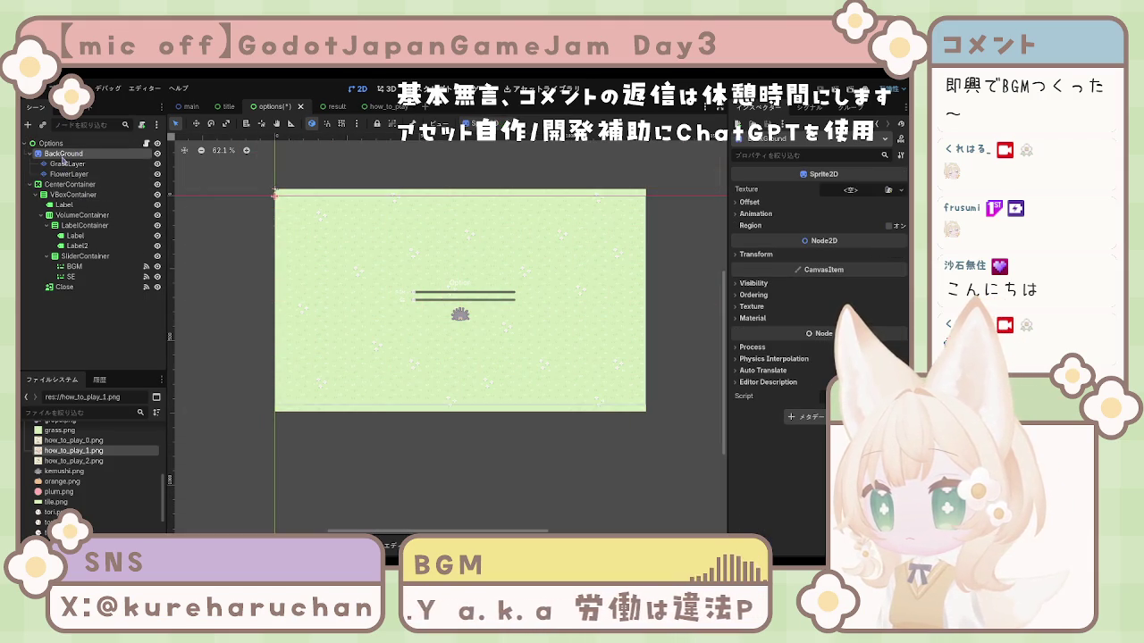
{"action": "left_click", "coordinate": [755, 225]}
{"action": "left_click", "coordinate": [755, 226]}
{"action": "left_click", "coordinate": [755, 225]}
{"action": "left_click", "coordinate": [755, 225]}
{"action": "left_click", "coordinate": [756, 254]}
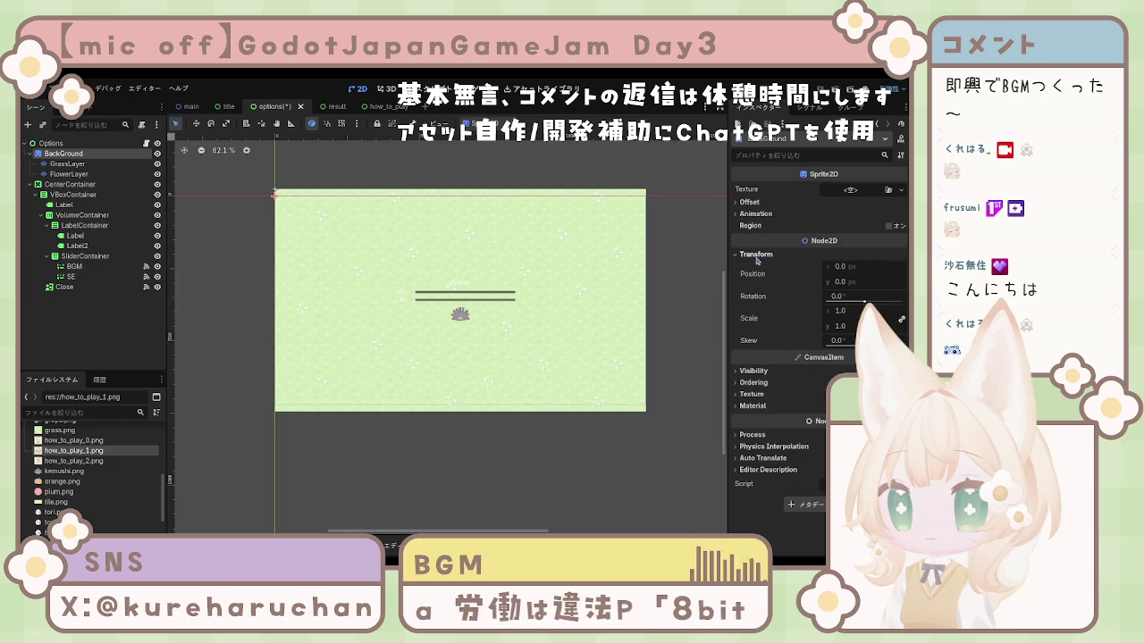
{"action": "left_click", "coordinate": [756, 257]}
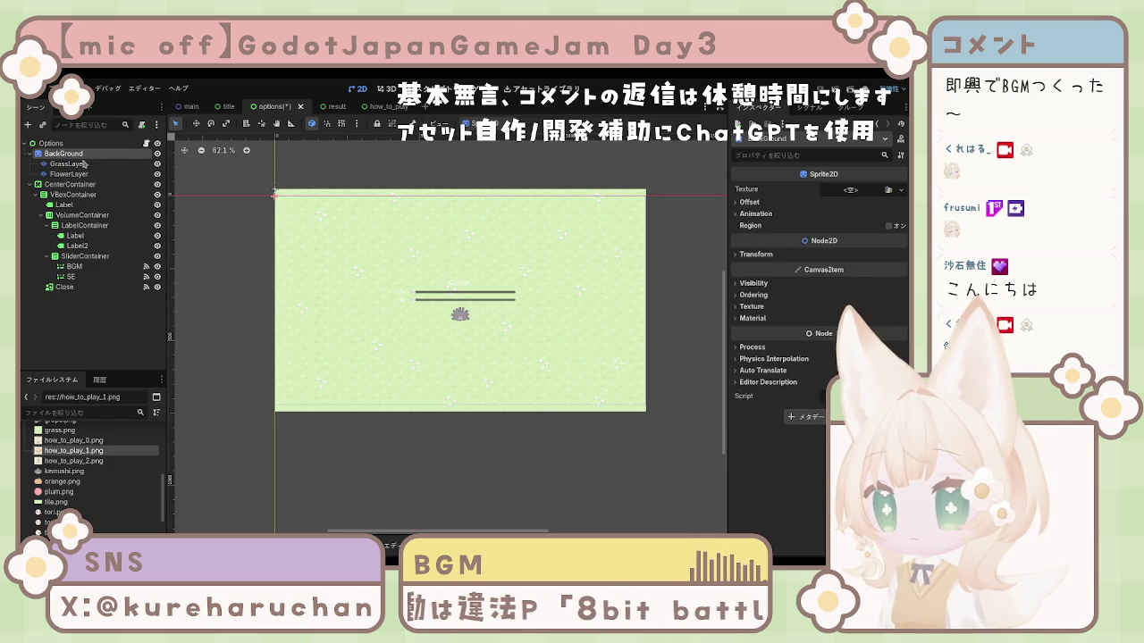
{"action": "left_click", "coordinate": [761, 257]}
Select GrassLayer and FlowerLayer together, check their shared position, and save the options scene
{"action": "left_click", "coordinate": [761, 257]}
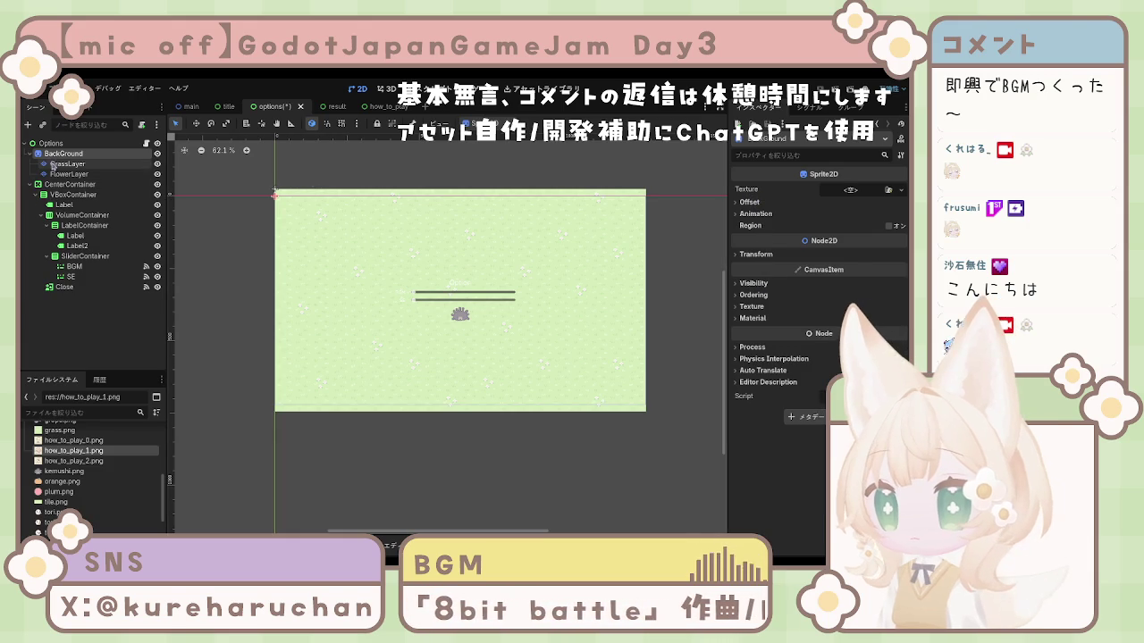
{"action": "left_click", "coordinate": [67, 165]}
{"action": "left_click", "coordinate": [69, 174]}
{"action": "left_click", "coordinate": [67, 165]}
{"action": "left_click", "coordinate": [71, 175]}
{"action": "left_click", "coordinate": [67, 165], "text": "ctrl"}
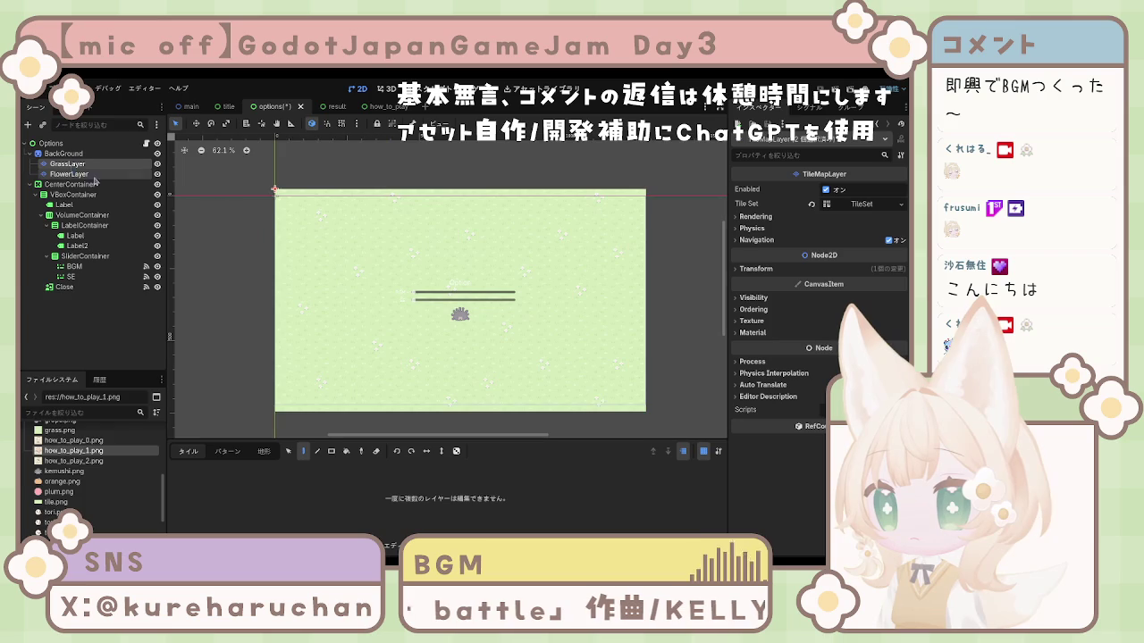
{"action": "left_click", "coordinate": [753, 270]}
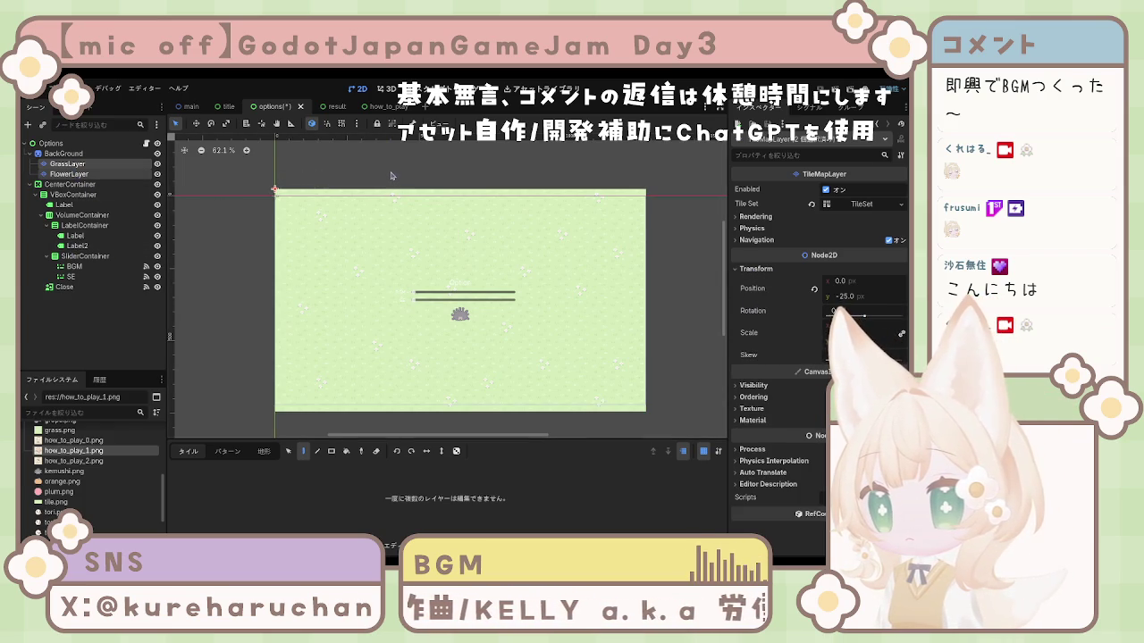
{"action": "key", "text": "ctrl+s"}
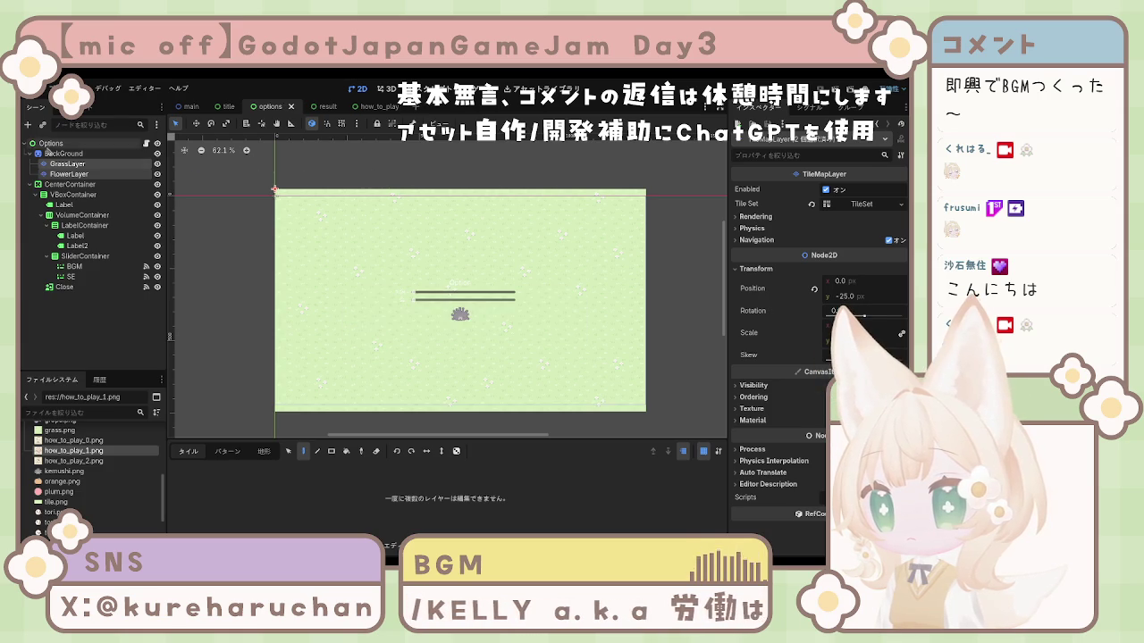
Anchor the Options root control at the centre, save, and test-run the scene with F6
{"action": "left_click", "coordinate": [612, 203]}
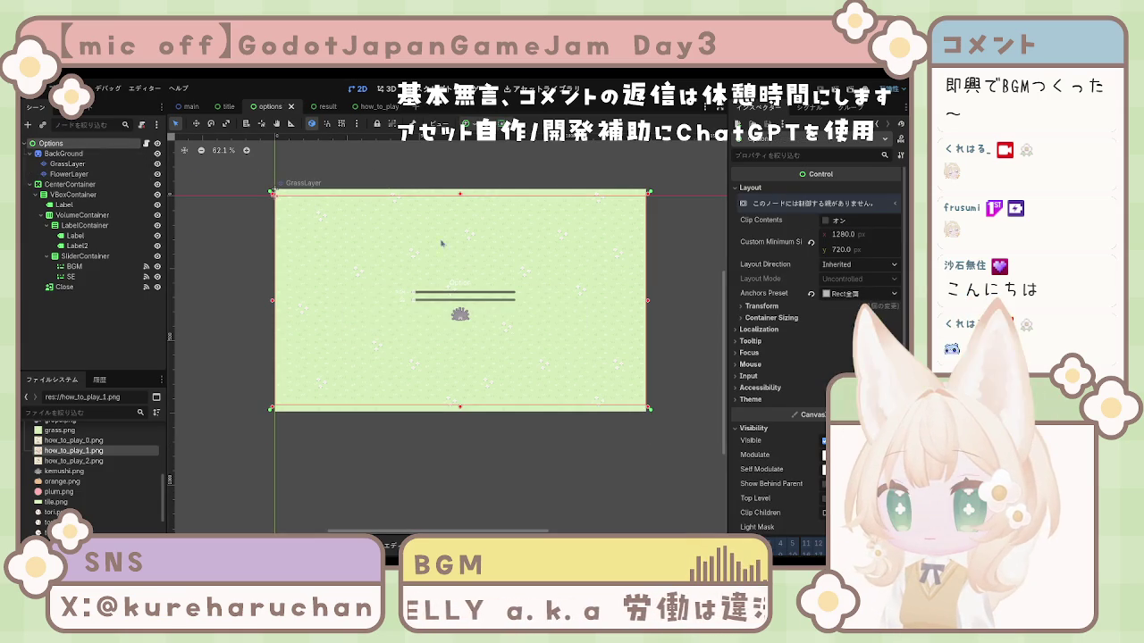
{"action": "key", "text": "ctrl+z"}
{"action": "left_click", "coordinate": [550, 440]}
{"action": "key", "text": "ctrl+s"}
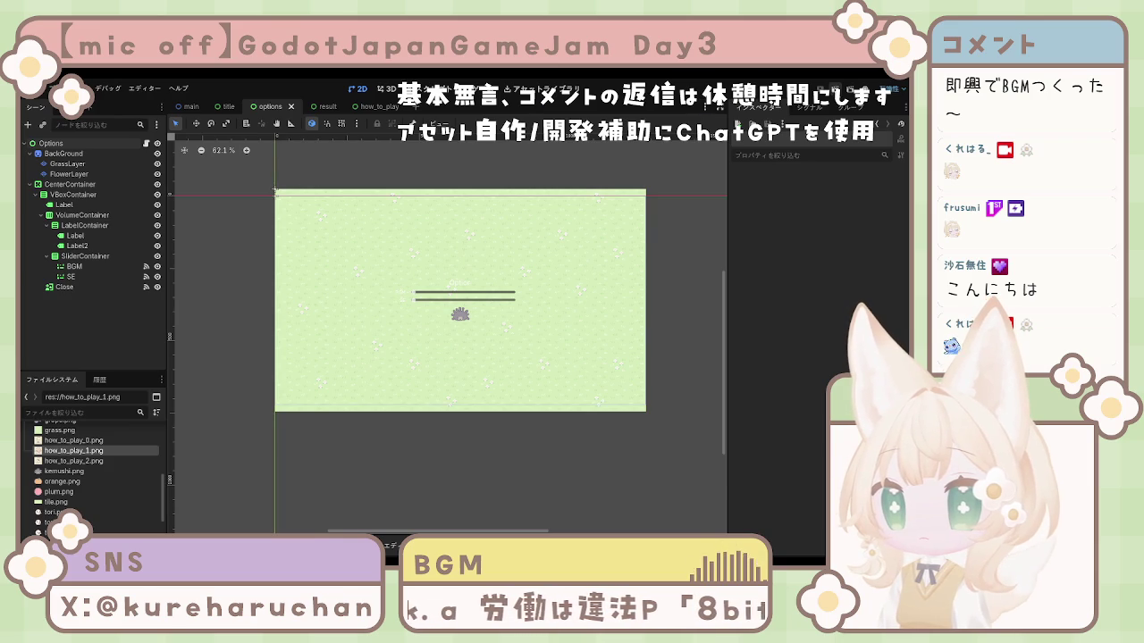
{"action": "key", "text": "F6"}
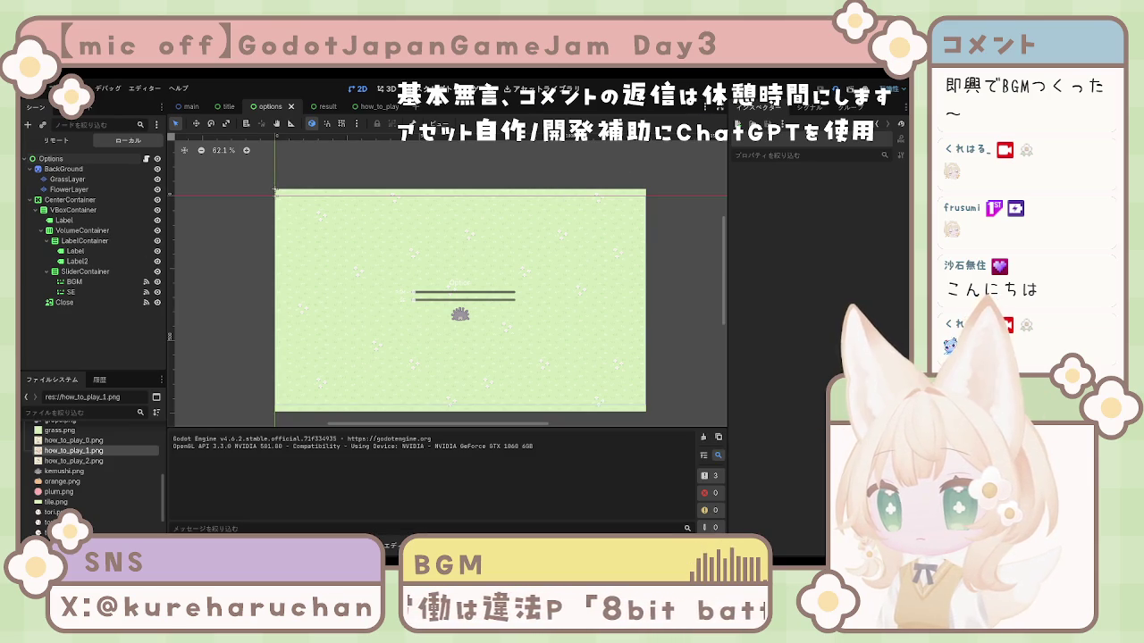
{"action": "key", "text": "F8"}
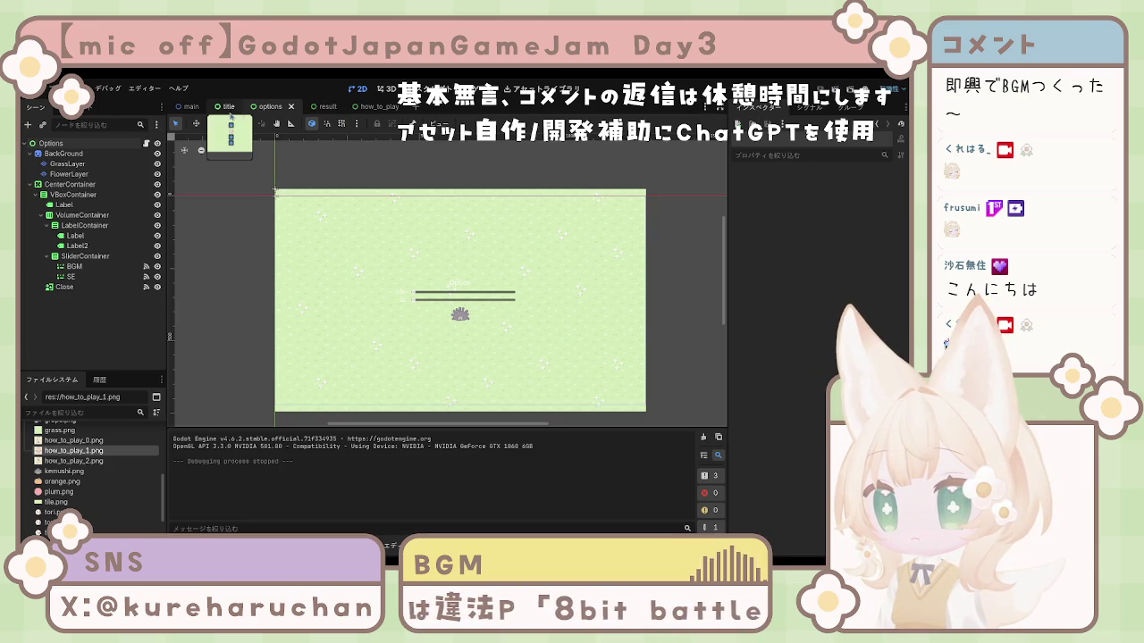
Test-run the game from the title scene, then delete BackGround and its grass and flower layers from options
{"action": "left_click", "coordinate": [220, 109]}
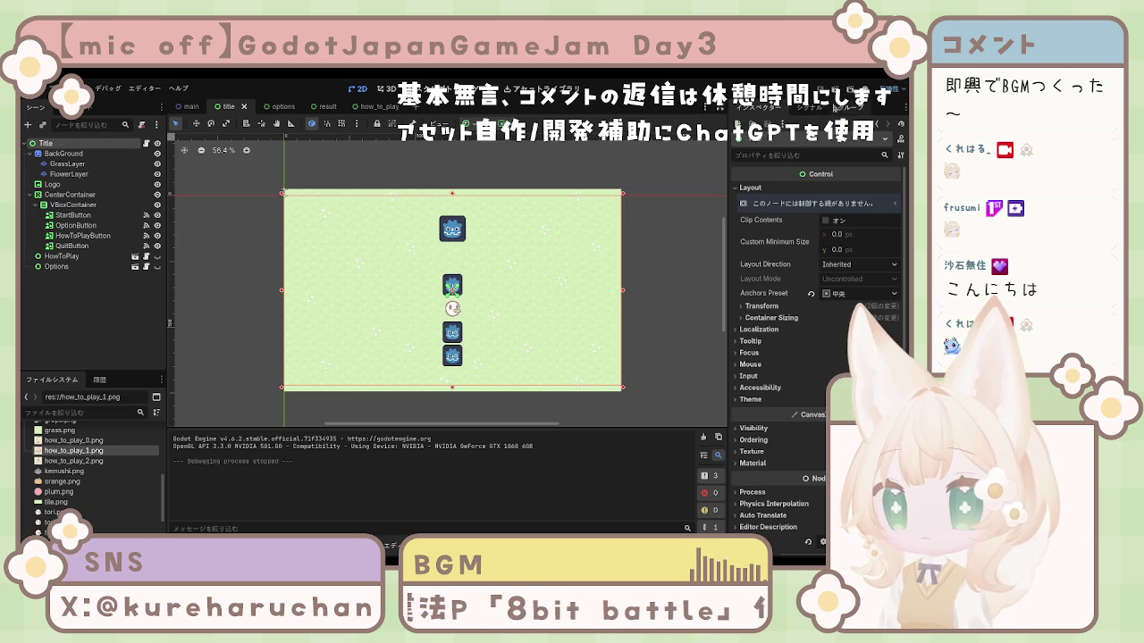
{"action": "key", "text": "F5"}
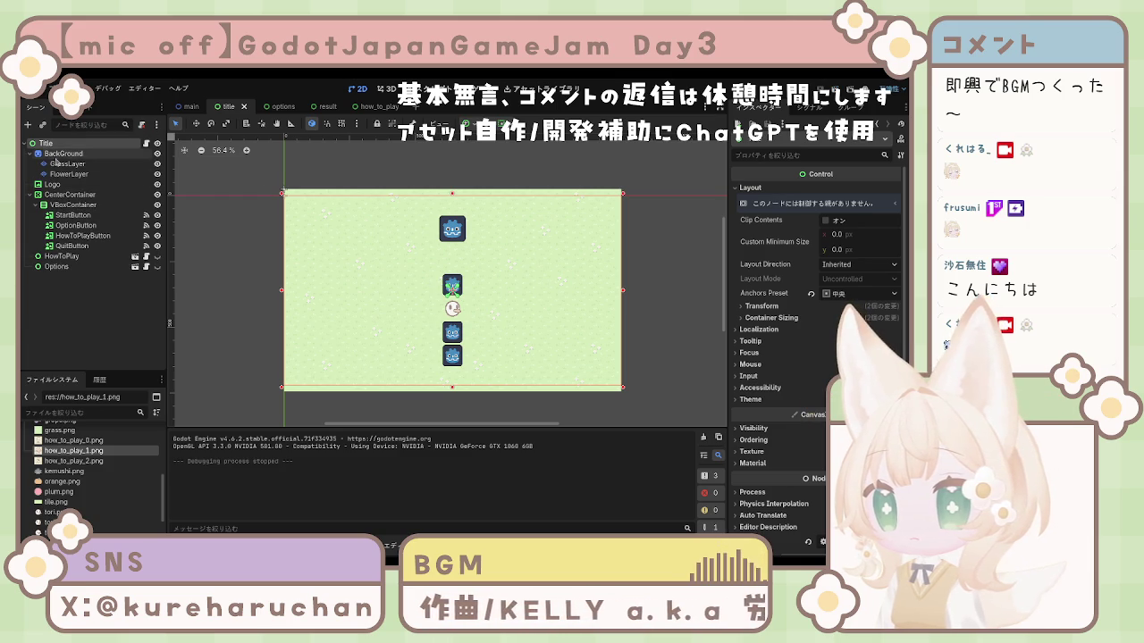
{"action": "left_click", "coordinate": [284, 107]}
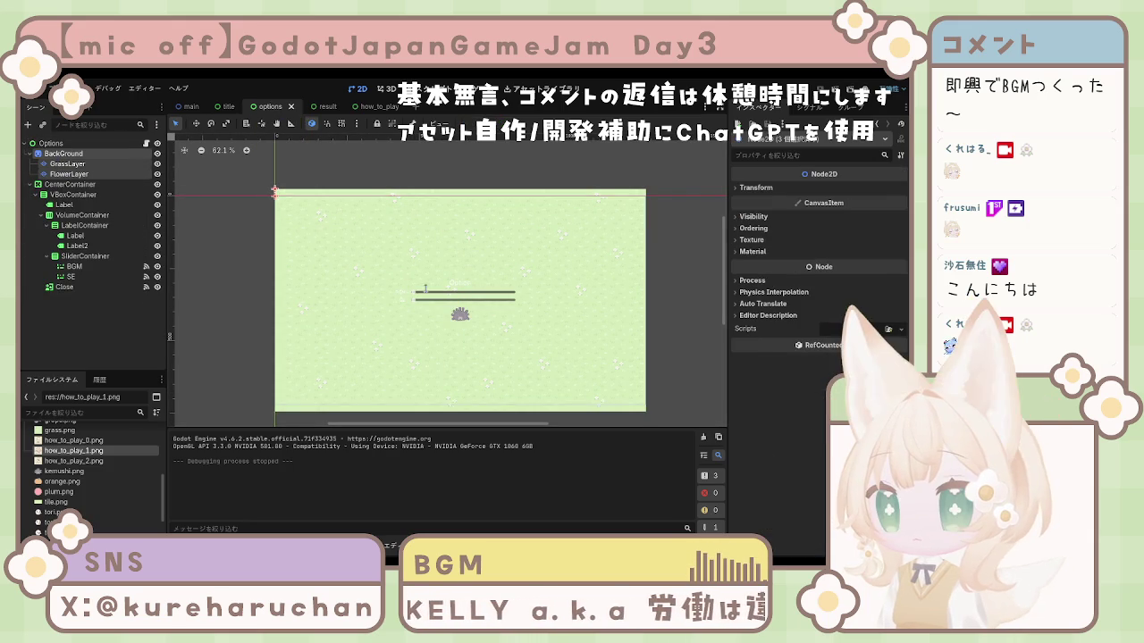
{"action": "key", "text": "Delete"}
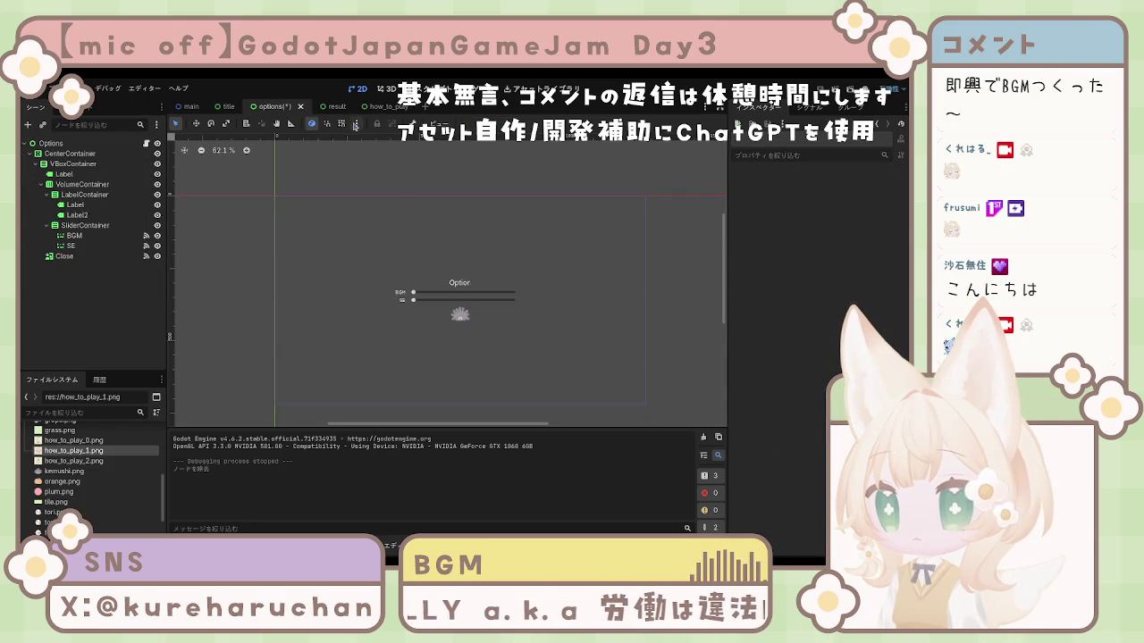
Glance at result and how_to_play, test-run the options scene with F6, then open the result scene
{"action": "left_click", "coordinate": [324, 106]}
{"action": "left_click", "coordinate": [391, 108]}
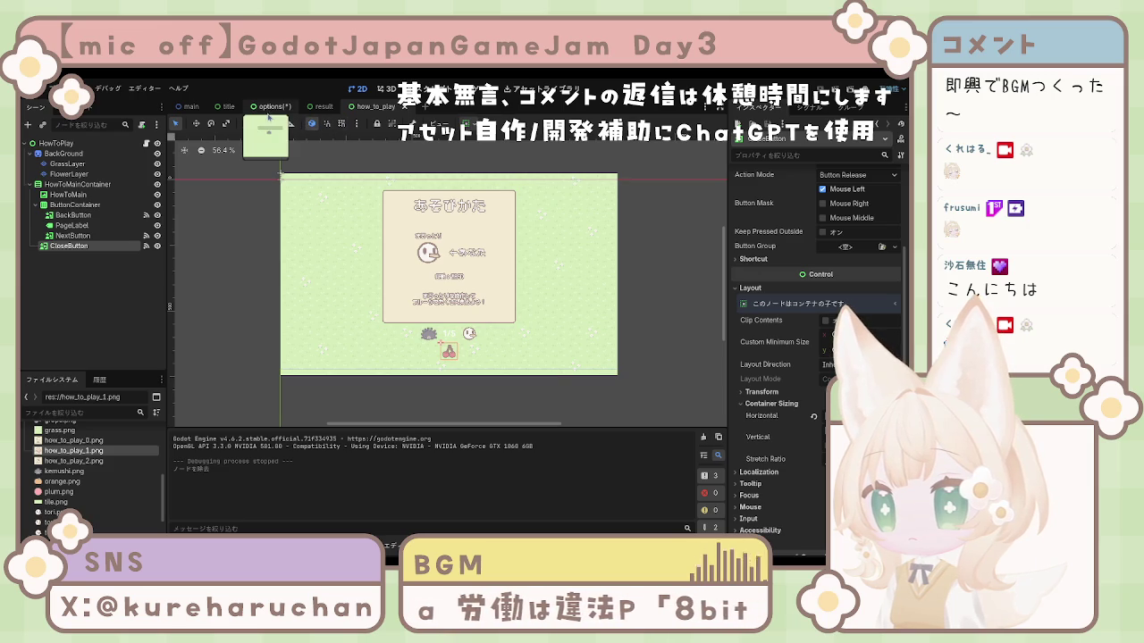
{"action": "left_click", "coordinate": [267, 113]}
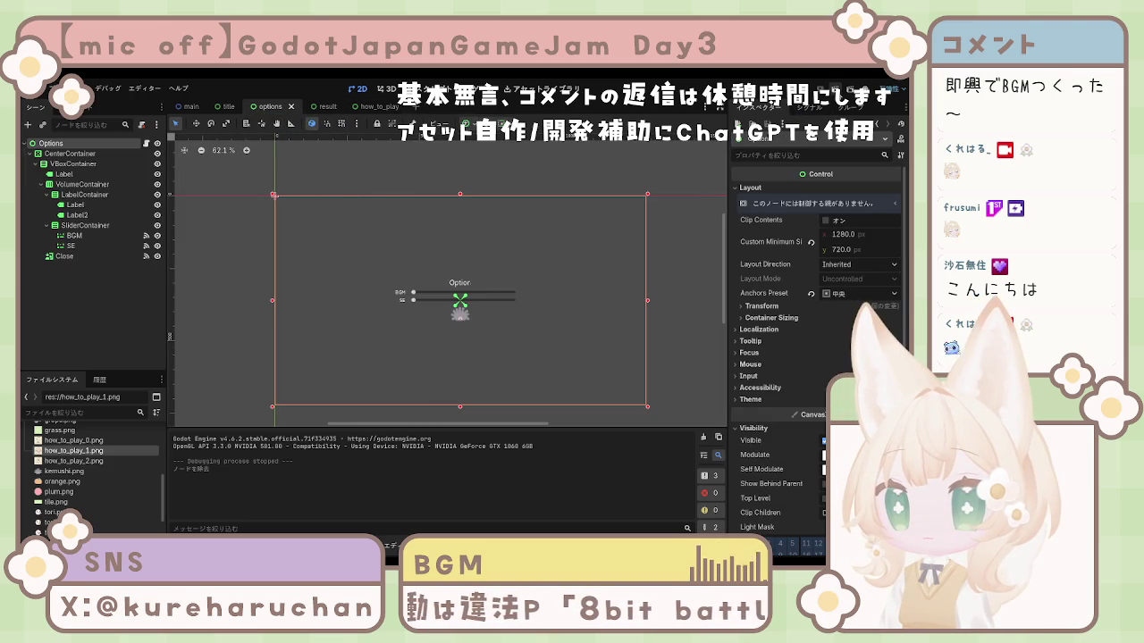
{"action": "key", "text": "F6"}
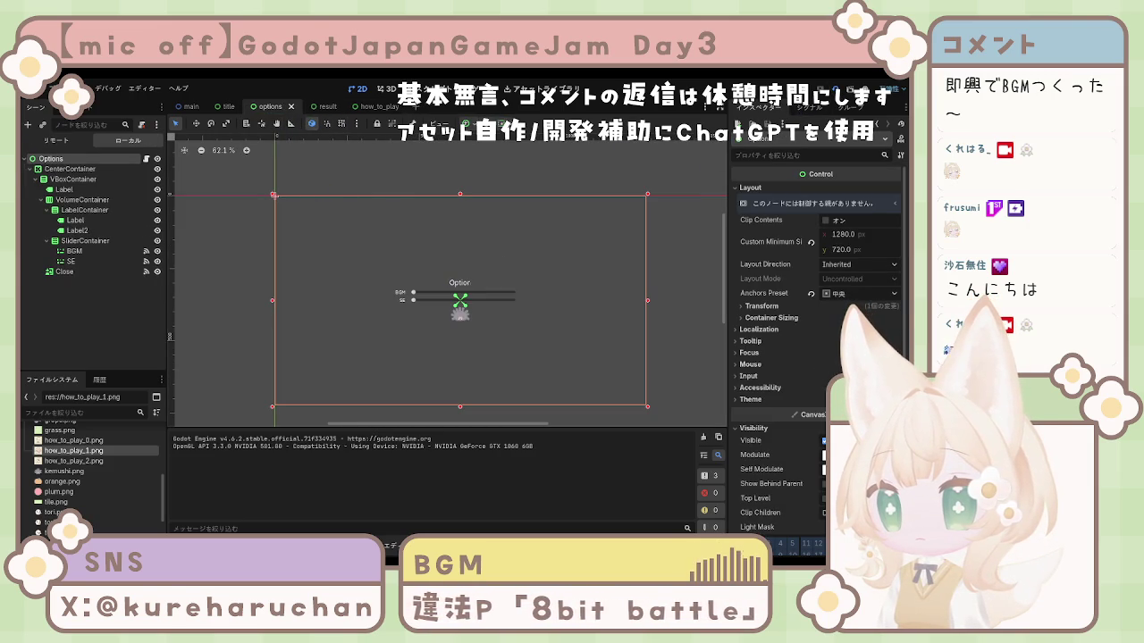
{"action": "key", "text": "F8"}
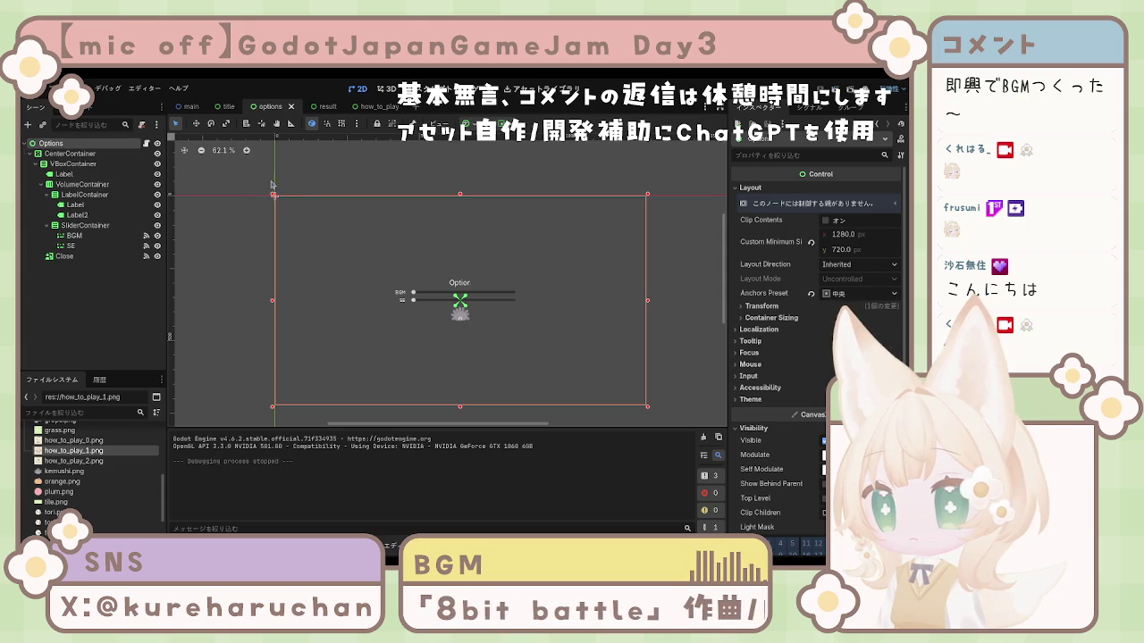
{"action": "left_click", "coordinate": [318, 106]}
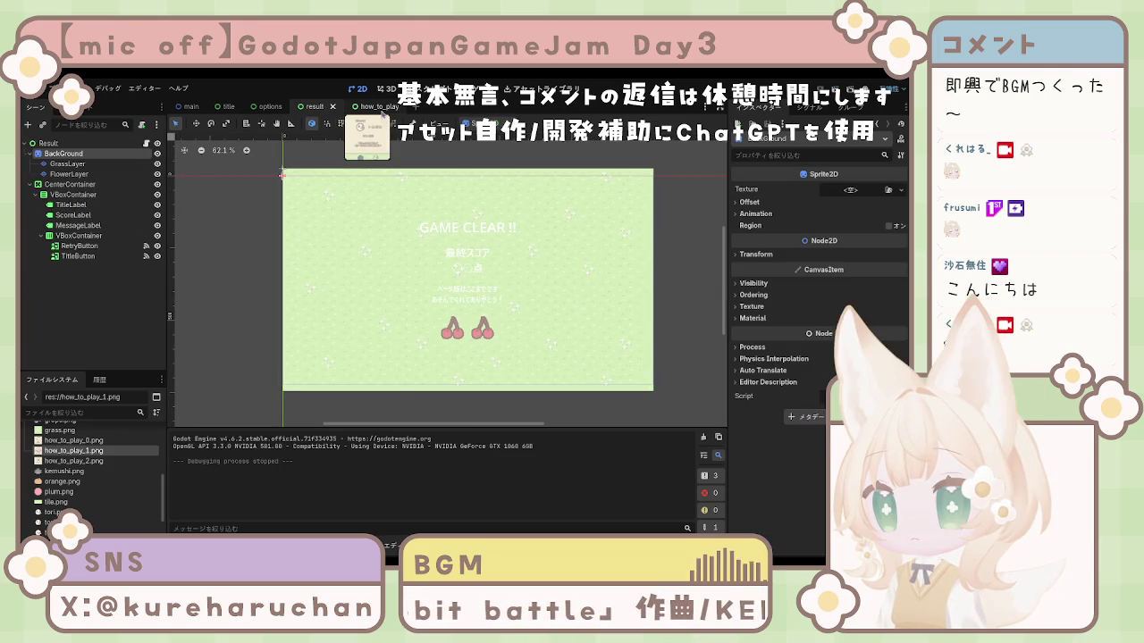
Review the how_to_play, options, title and main scenes, then launch the game from title
{"action": "left_click", "coordinate": [381, 109]}
{"action": "left_click", "coordinate": [266, 110]}
{"action": "left_click", "coordinate": [231, 108]}
{"action": "left_click", "coordinate": [191, 106]}
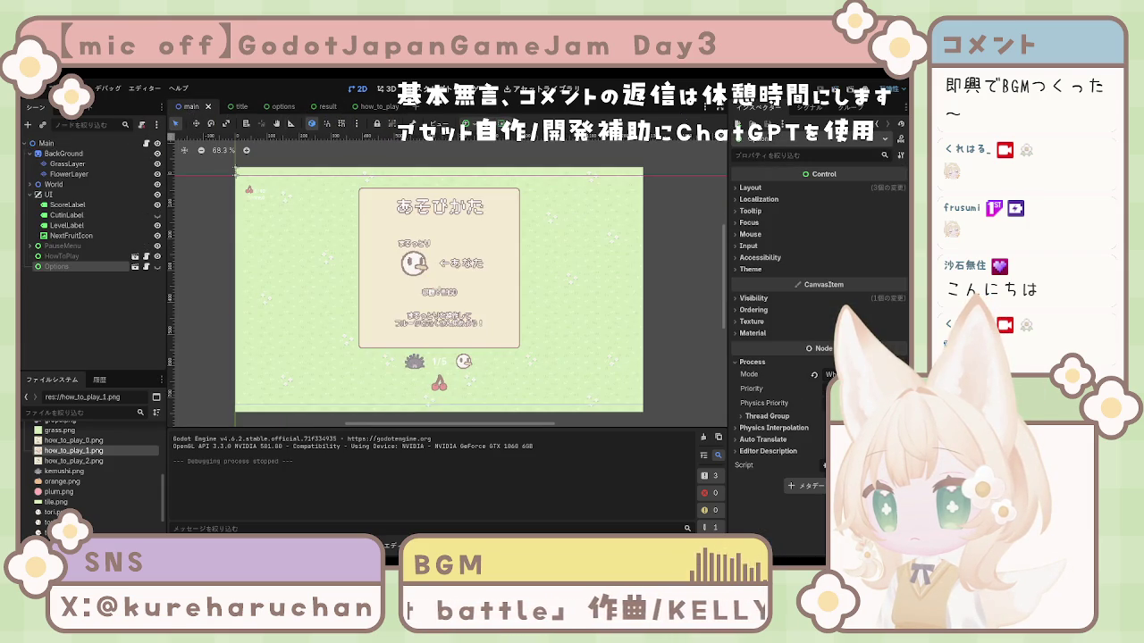
{"action": "left_click", "coordinate": [229, 106]}
{"action": "key", "text": "F5"}
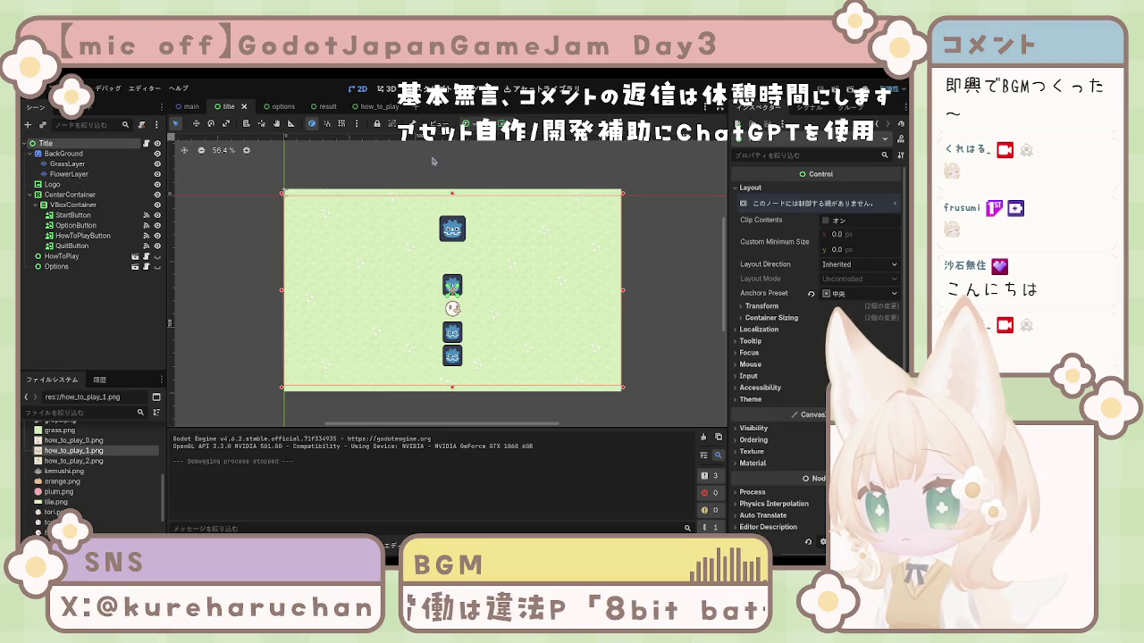
Back in the options scene, select CenterContainer to view its layout and transform properties
{"action": "left_click", "coordinate": [273, 106]}
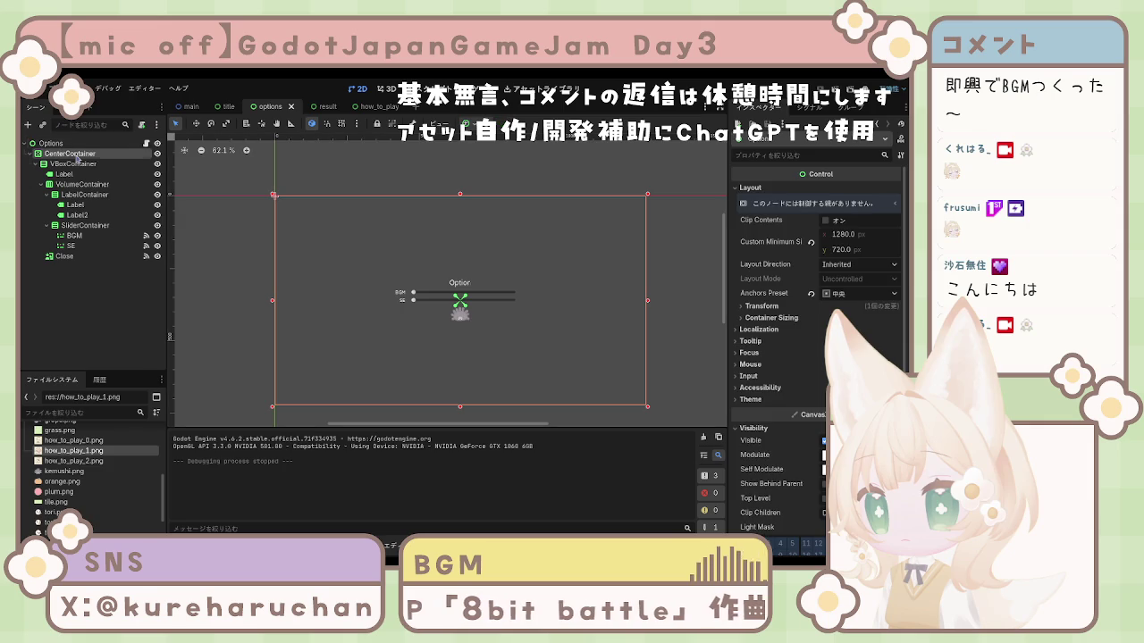
{"action": "left_click", "coordinate": [76, 155]}
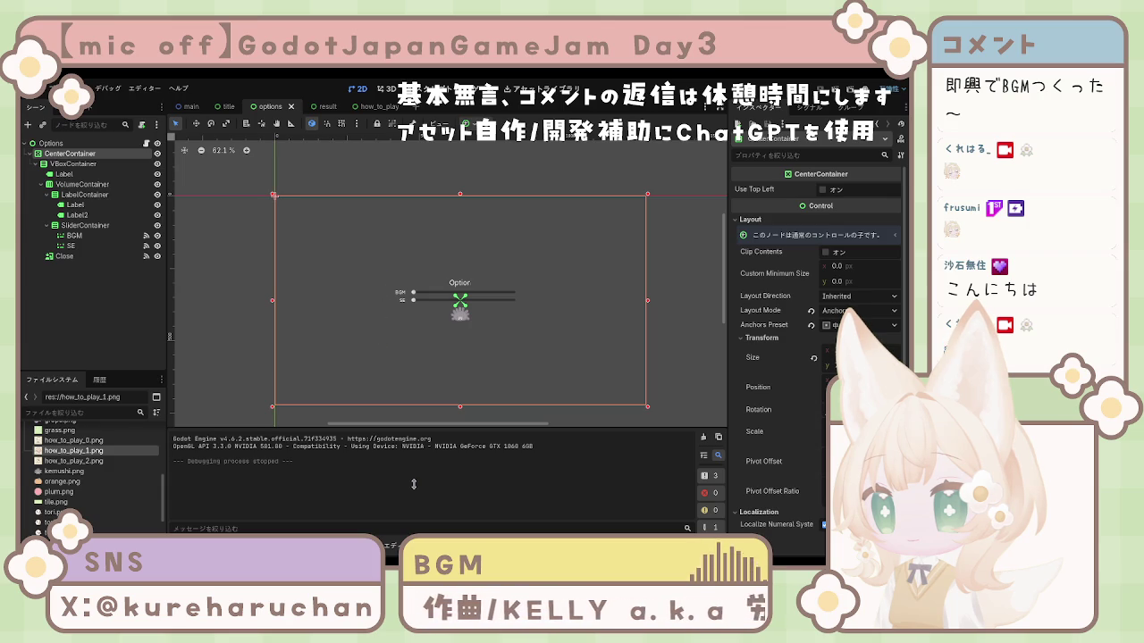
Add a TextureRect under CenterContainer, try how_to_play_1.png as its texture, clear it, and save
{"action": "left_click_drag", "start_coordinate": [69, 266], "coordinate": [81, 163]}
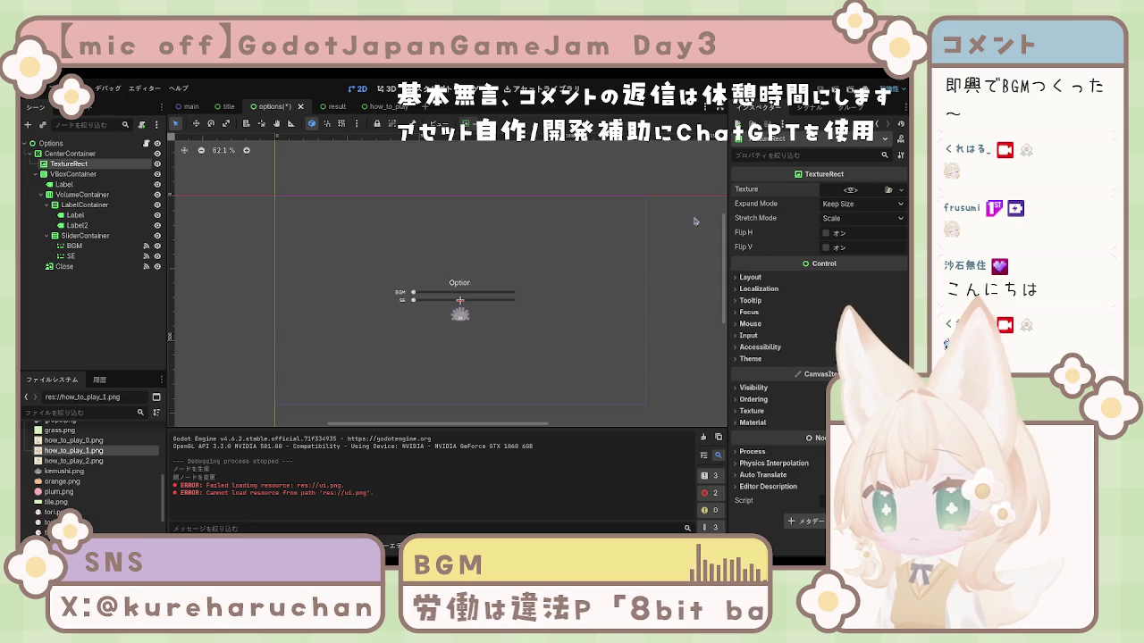
{"action": "left_click_drag", "start_coordinate": [424, 310], "coordinate": [424, 311]}
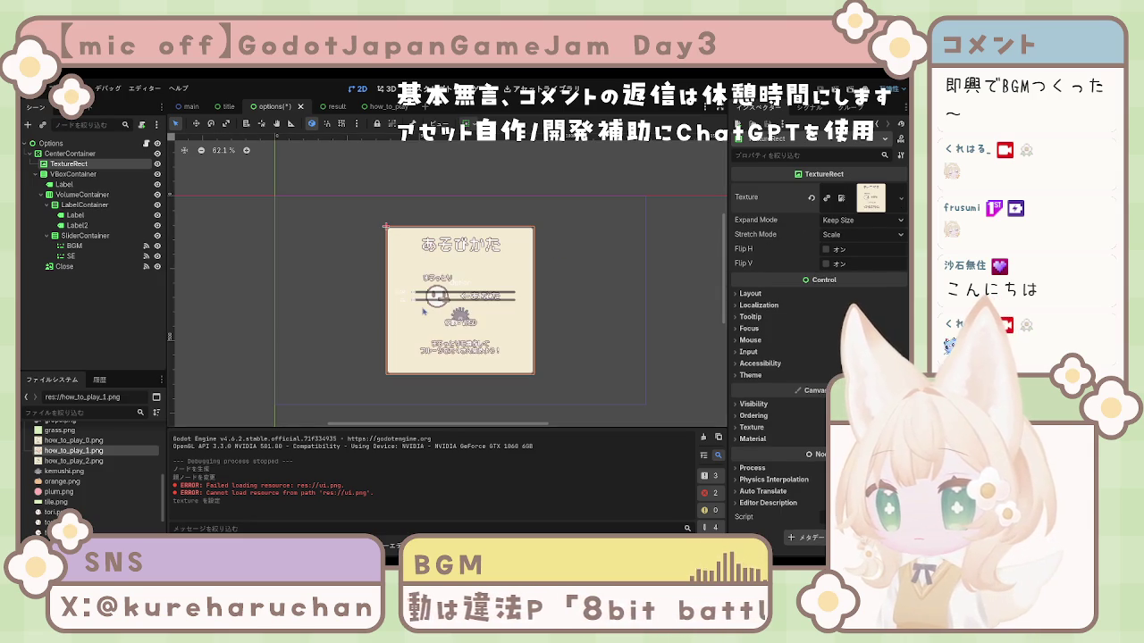
{"action": "left_click", "coordinate": [812, 199]}
{"action": "key", "text": "ctrl+s"}
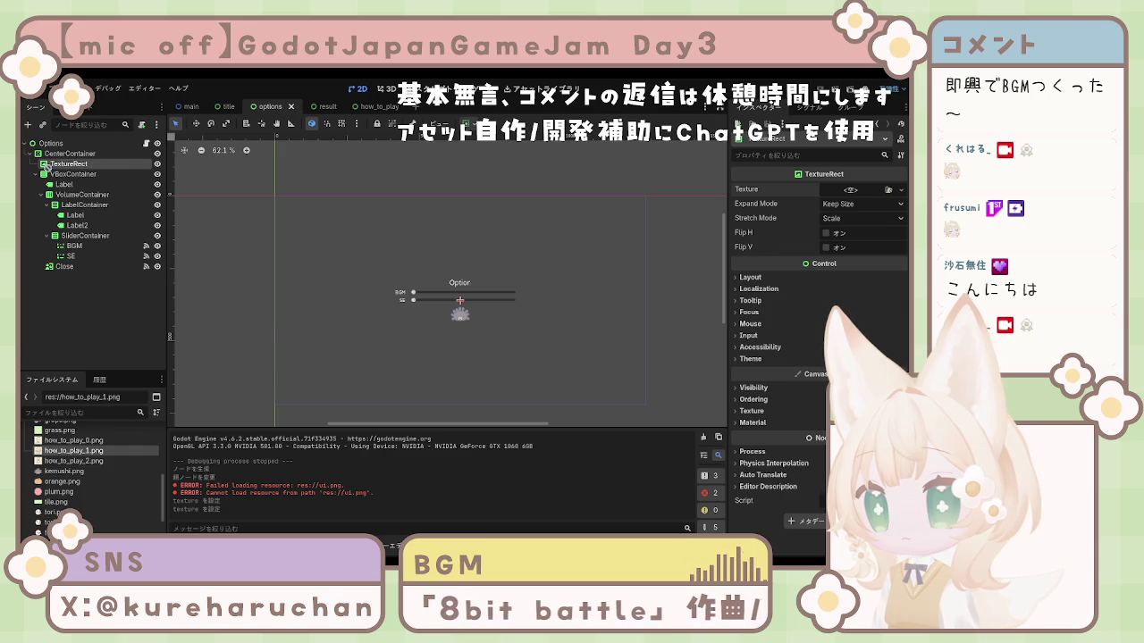
{"action": "scroll", "coordinate": [92, 467], "scroll_direction": "up", "scroll_amount": 5}
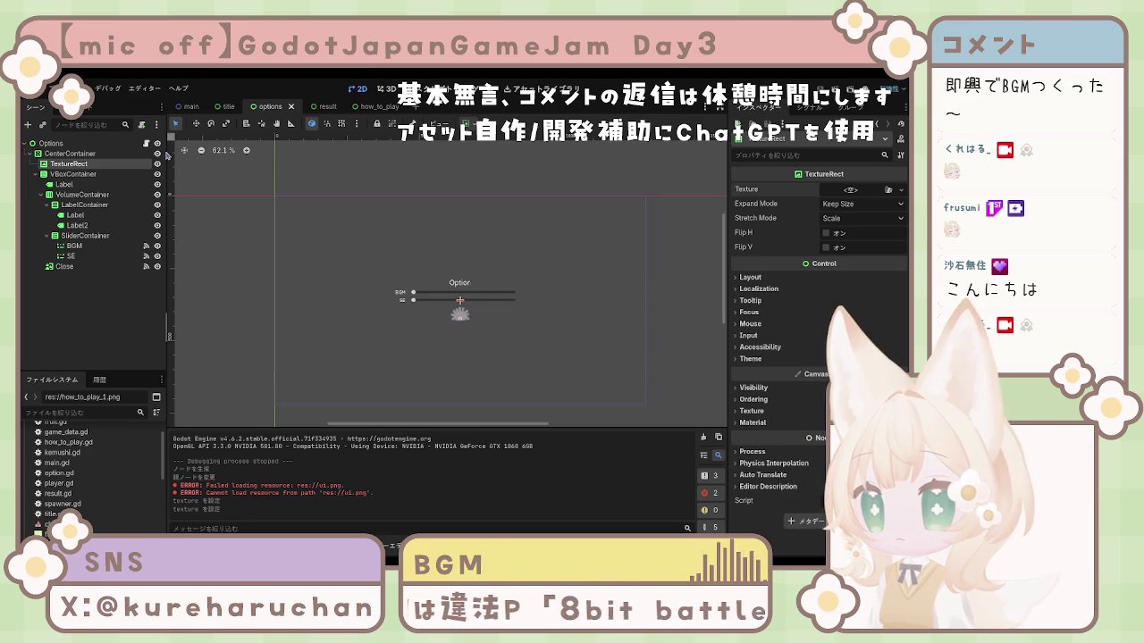
Rename the TextureRect to UIBaseTexture, then select CenterContainer and save the options scene
{"action": "key", "text": "F2"}
{"action": "type", "text": "UIBaseTexture"}
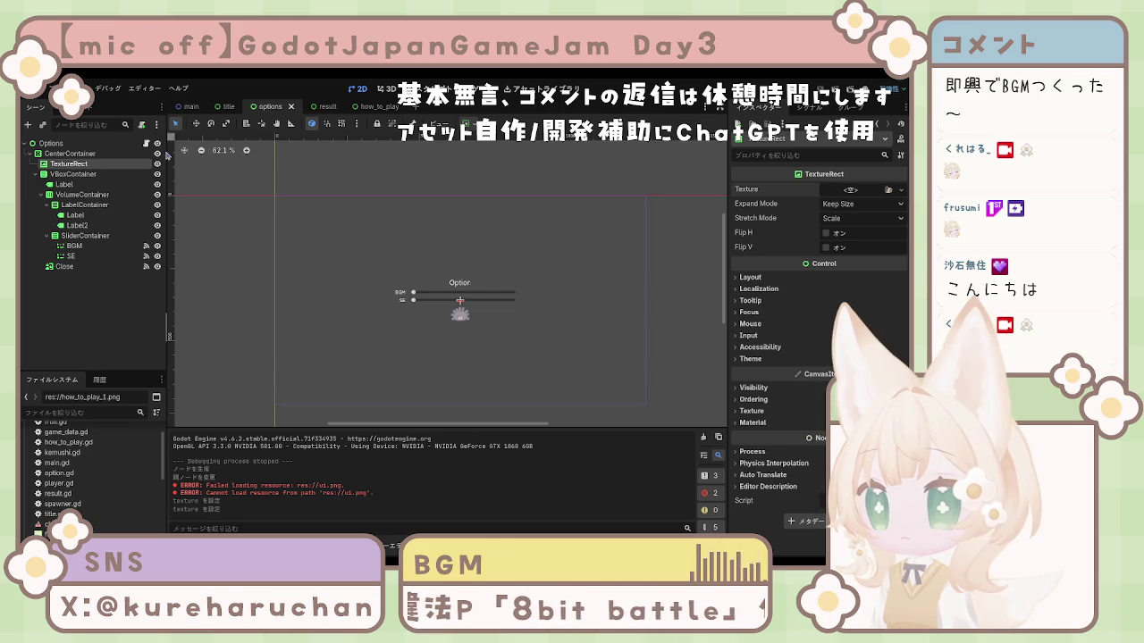
{"action": "key", "text": "Return"}
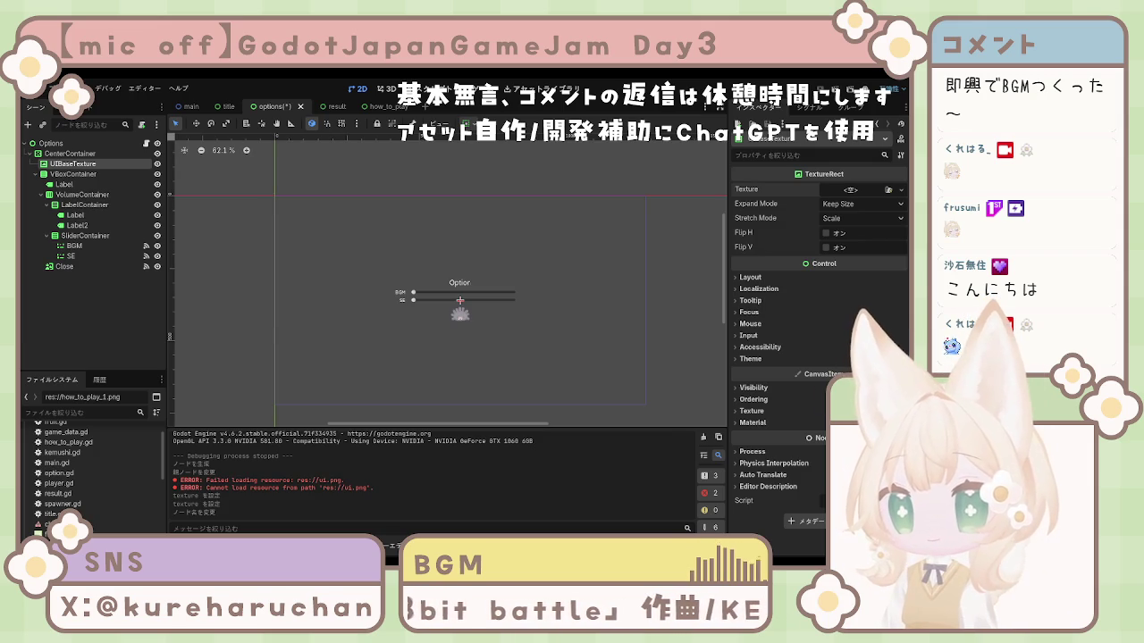
{"action": "left_click", "coordinate": [371, 364]}
{"action": "key", "text": "ctrl+s"}
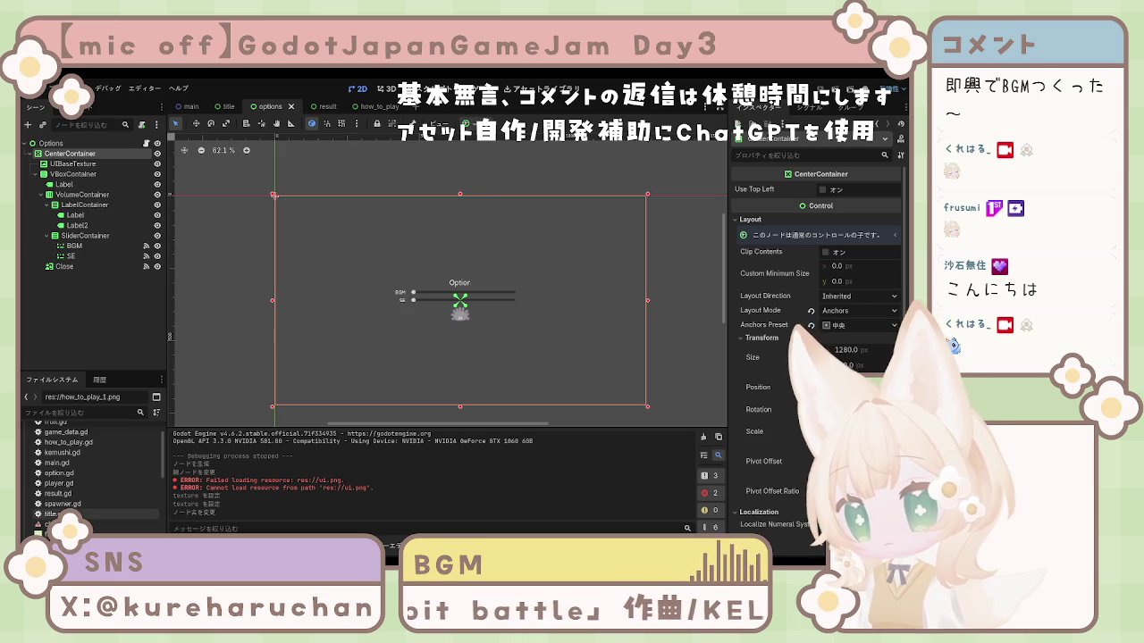
{"action": "scroll", "coordinate": [90, 483], "scroll_direction": "down", "scroll_amount": 10}
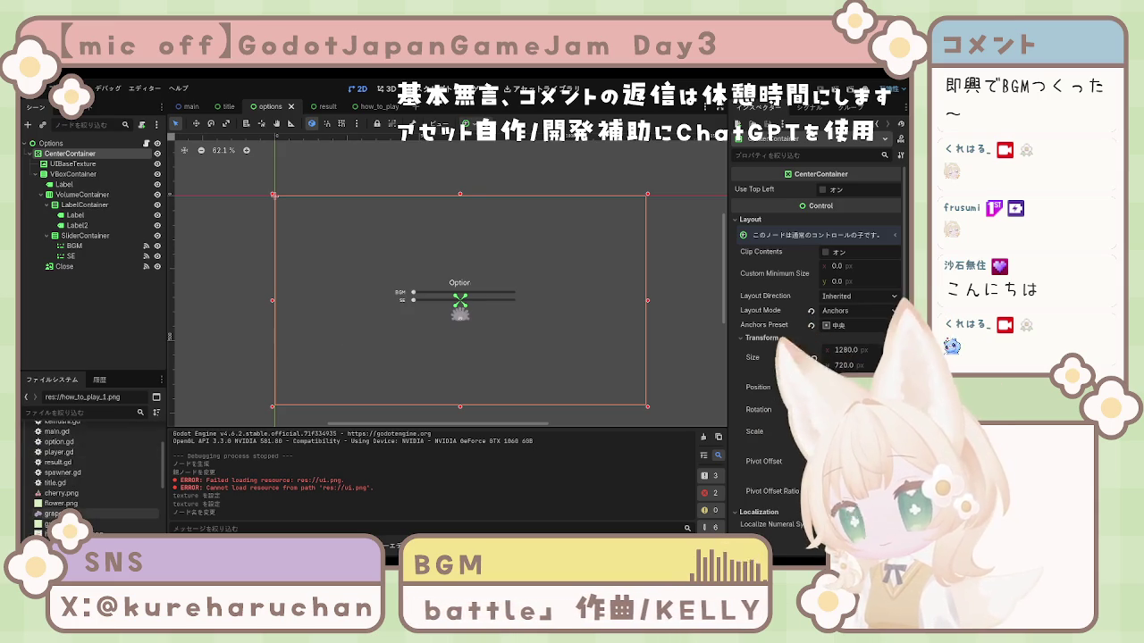
{"action": "left_click", "coordinate": [63, 513]}
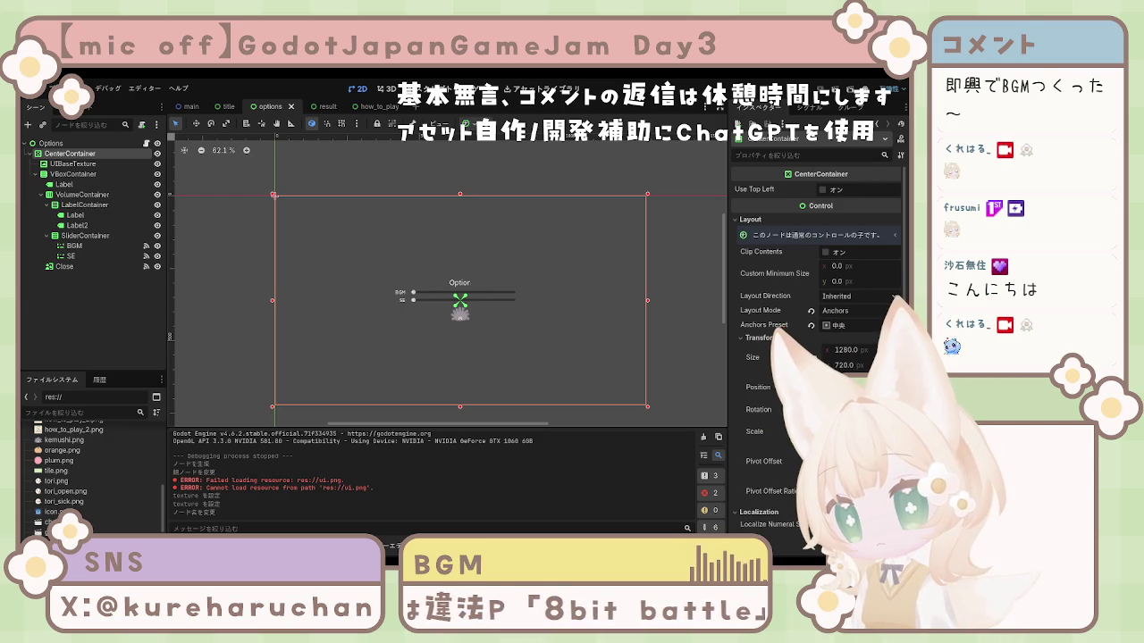
{"action": "scroll", "coordinate": [71, 482], "scroll_direction": "up", "scroll_amount": 2}
{"action": "scroll", "coordinate": [90, 479], "scroll_direction": "down", "scroll_amount": 5}
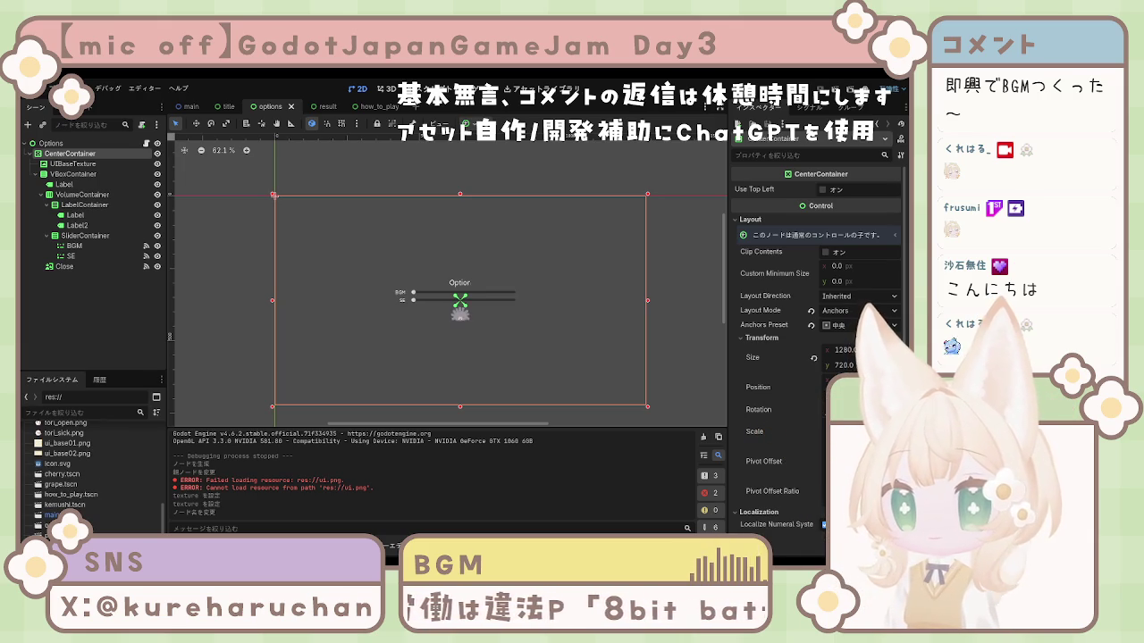
Select the UIBaseTexture node in the options scene to edit its texture
{"action": "left_click", "coordinate": [73, 163]}
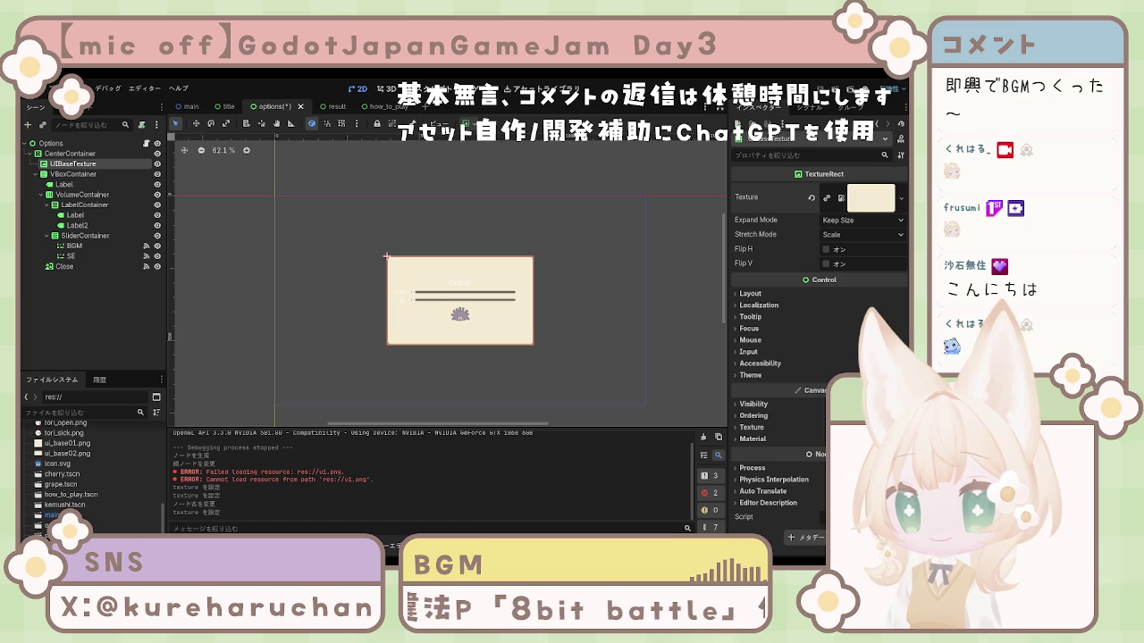
Clear the node selection to view the Option panel on its cream texture
{"action": "left_click", "coordinate": [69, 154]}
Give UIBaseTexture the ui_base02.png image instead of ui_base01.png and save the options scene
{"action": "left_click", "coordinate": [104, 316]}
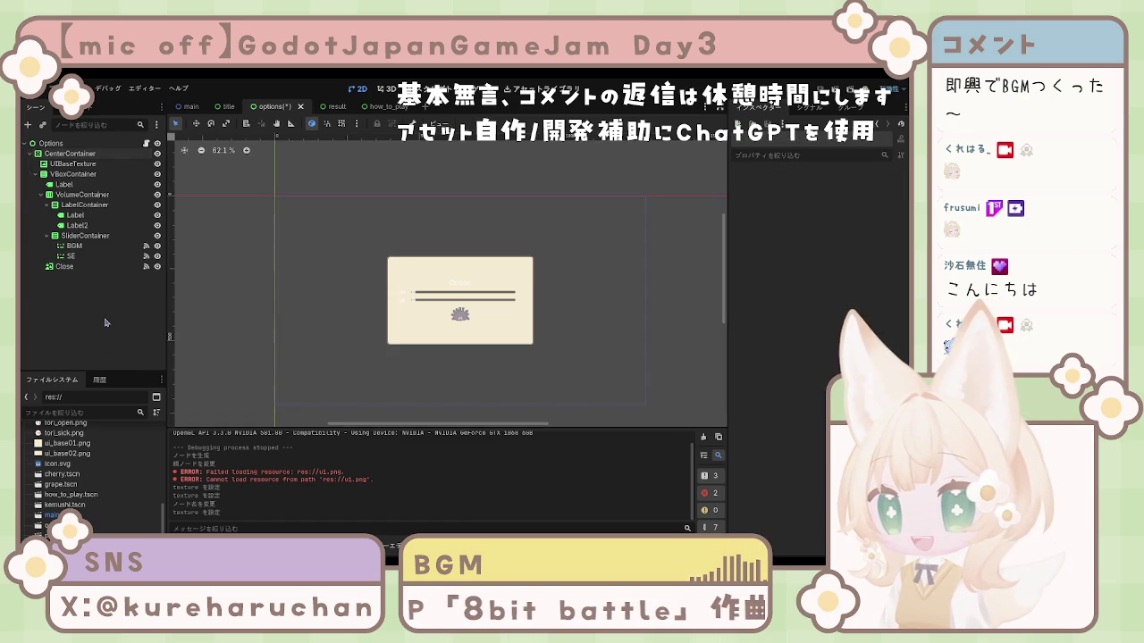
{"action": "left_click", "coordinate": [72, 164]}
{"action": "left_click", "coordinate": [105, 313]}
{"action": "scroll", "coordinate": [474, 322], "scroll_direction": "up", "scroll_amount": 5}
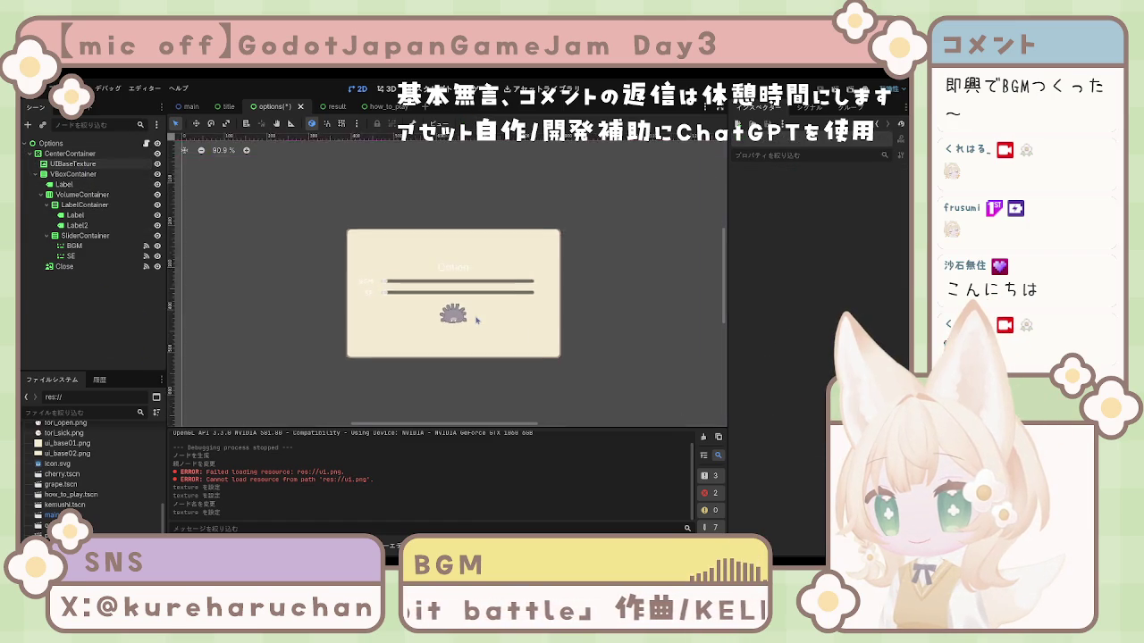
{"action": "scroll", "coordinate": [468, 325], "scroll_direction": "up", "scroll_amount": 1}
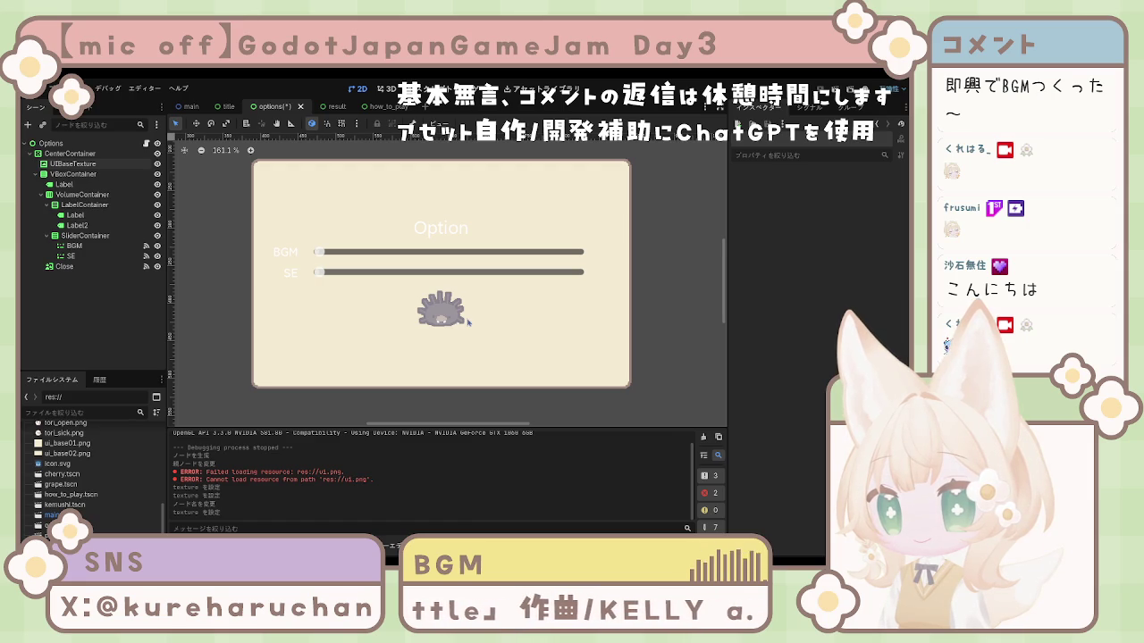
{"action": "scroll", "coordinate": [468, 323], "scroll_direction": "down", "scroll_amount": 3}
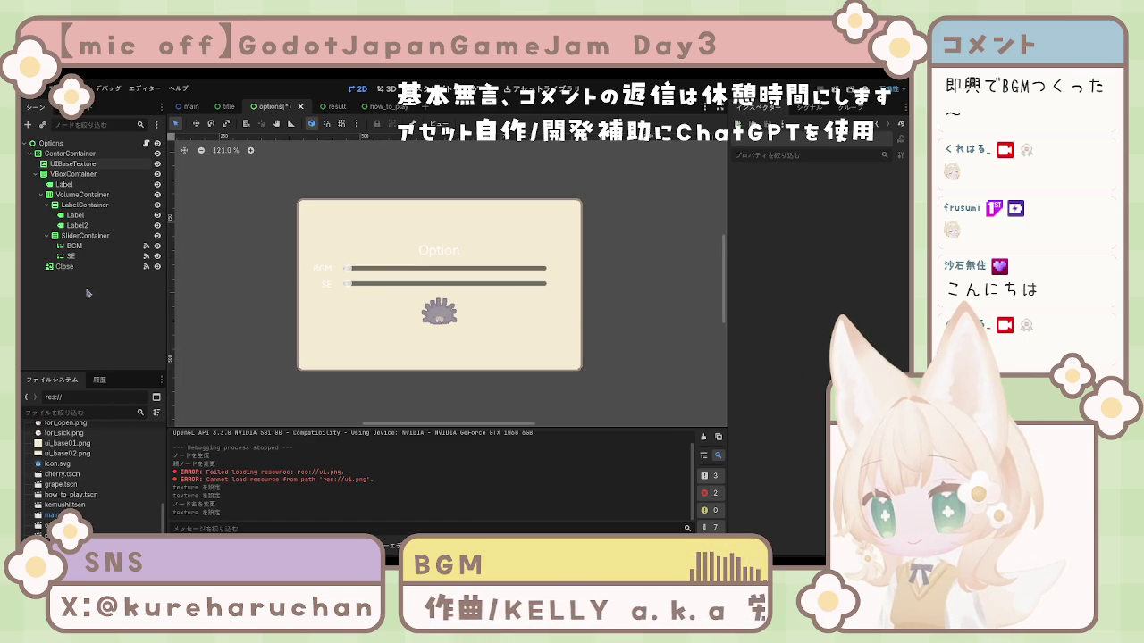
{"action": "scroll", "coordinate": [89, 474], "scroll_direction": "up", "scroll_amount": 1}
{"action": "left_click", "coordinate": [90, 472]}
{"action": "left_click", "coordinate": [90, 480]}
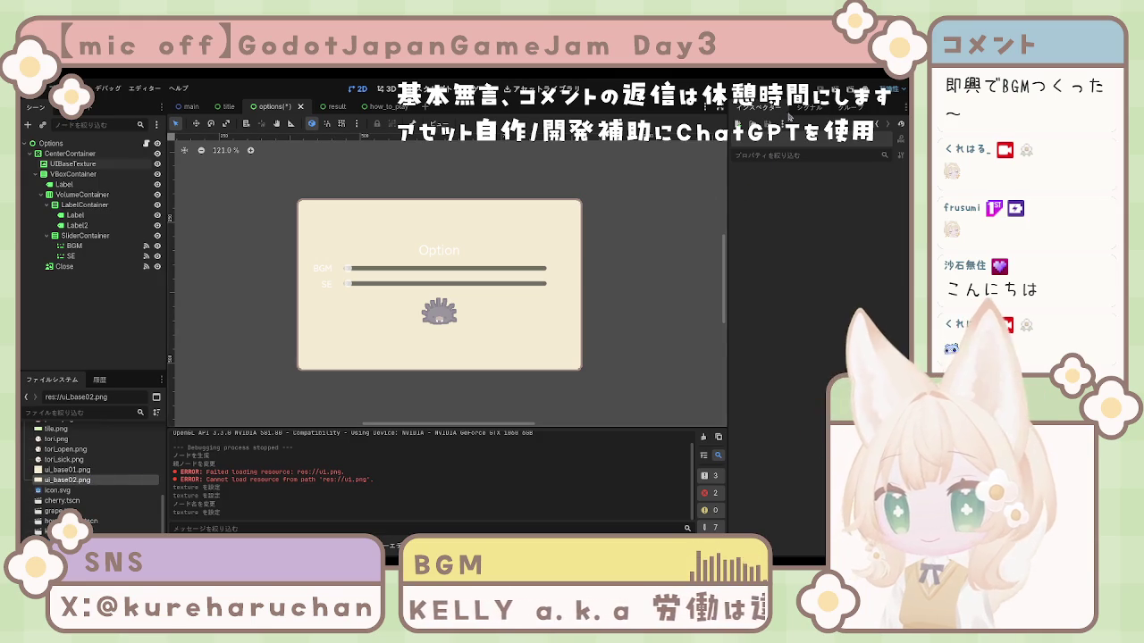
{"action": "left_click", "coordinate": [249, 274]}
{"action": "key", "text": "ctrl+s"}
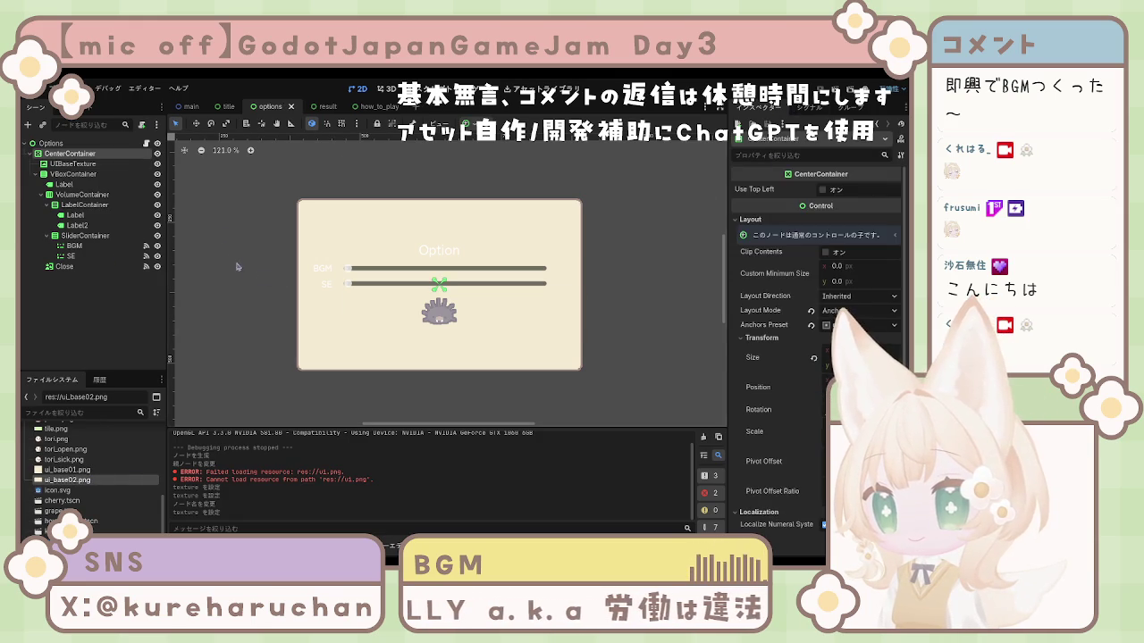
Go to the GAME CLEAR result scene and add a TextureRect to its CenterContainer
{"action": "left_click", "coordinate": [204, 112]}
{"action": "left_click", "coordinate": [240, 112]}
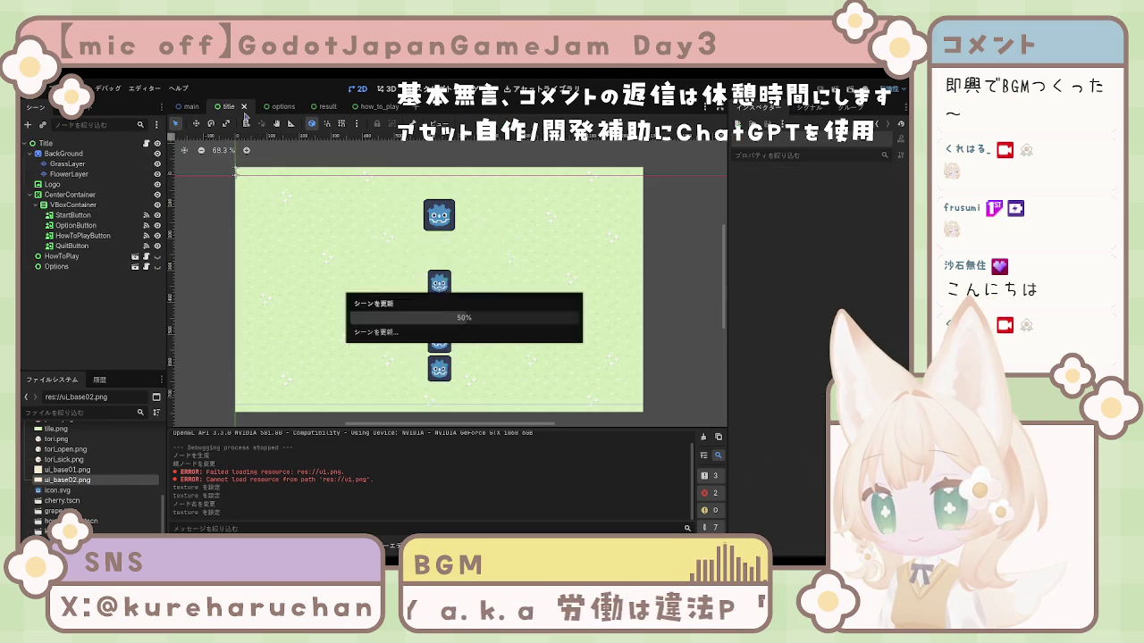
{"action": "left_click", "coordinate": [269, 106]}
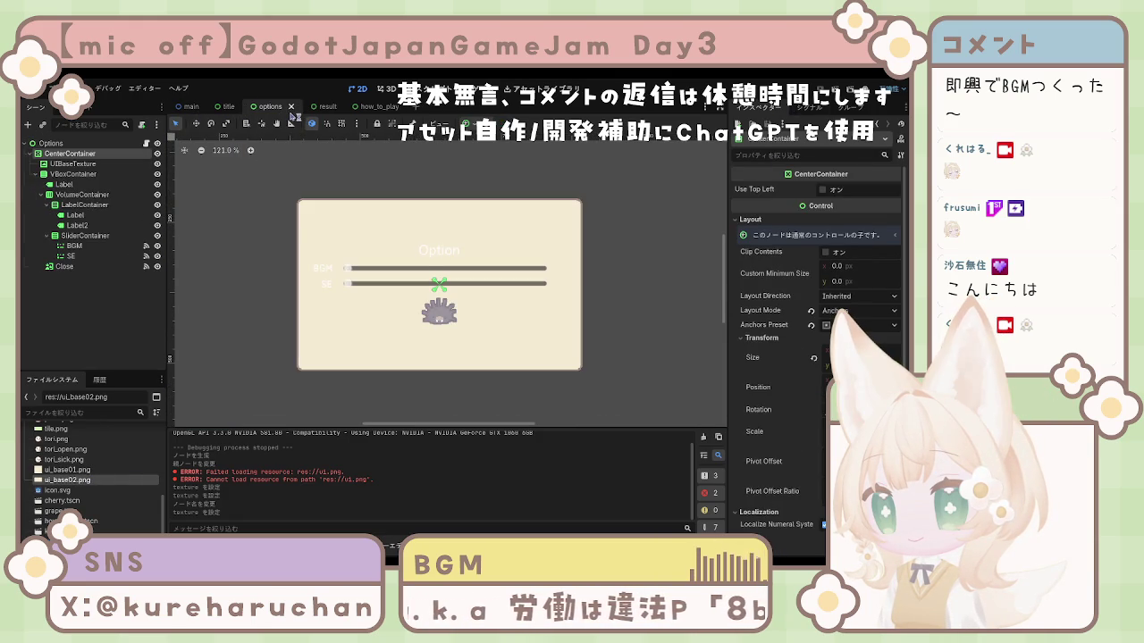
{"action": "left_click", "coordinate": [322, 107]}
{"action": "left_click", "coordinate": [371, 107]}
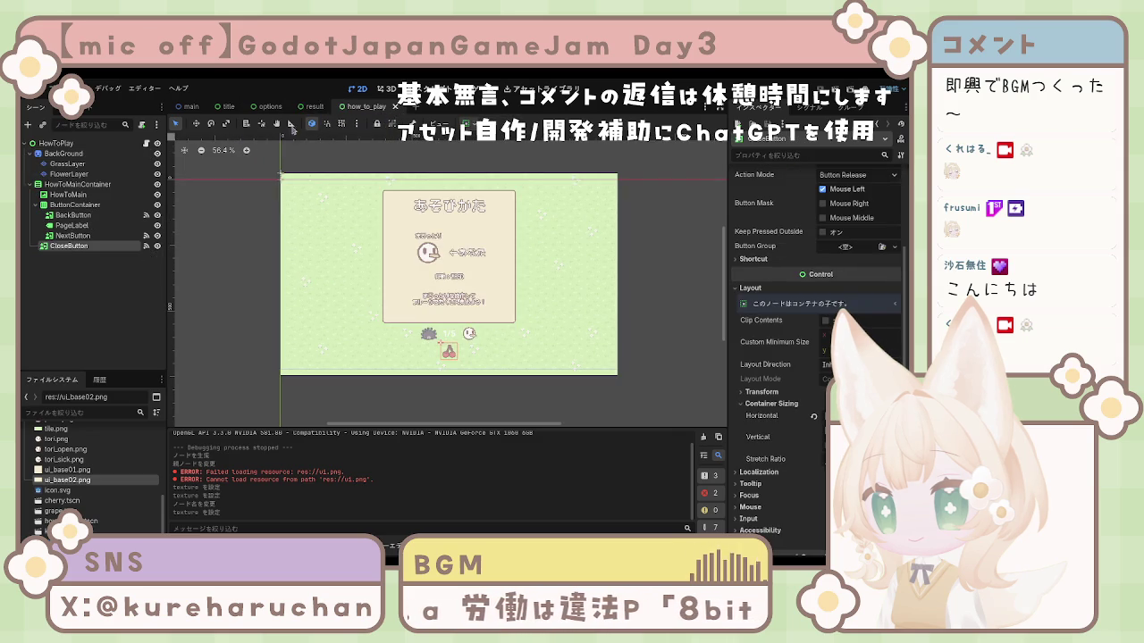
{"action": "left_click", "coordinate": [311, 106]}
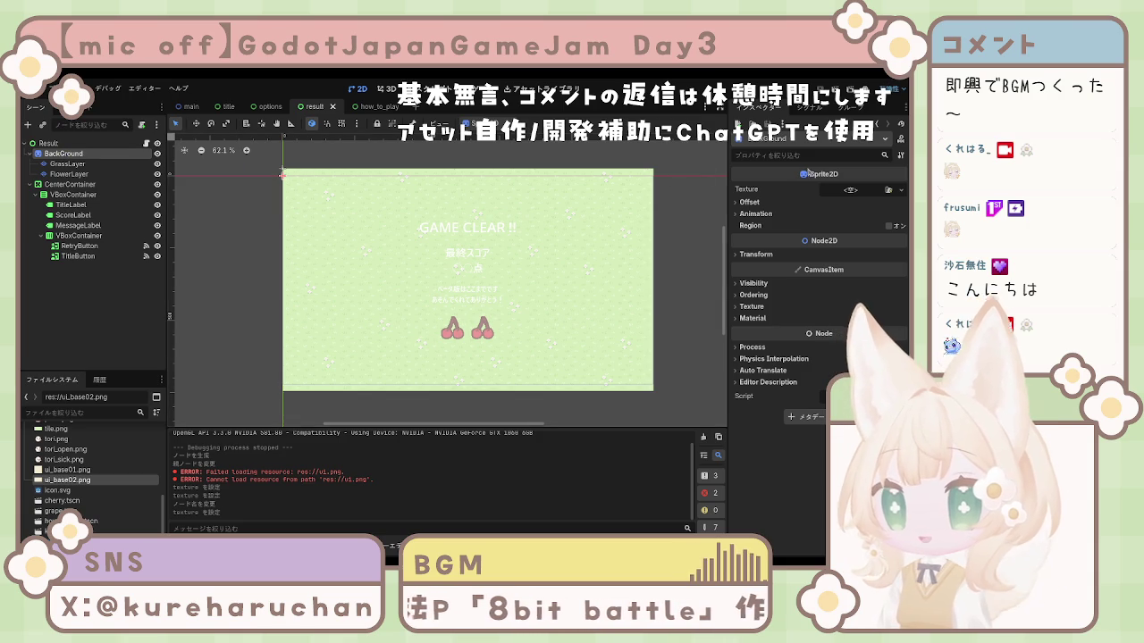
{"action": "left_click", "coordinate": [88, 185]}
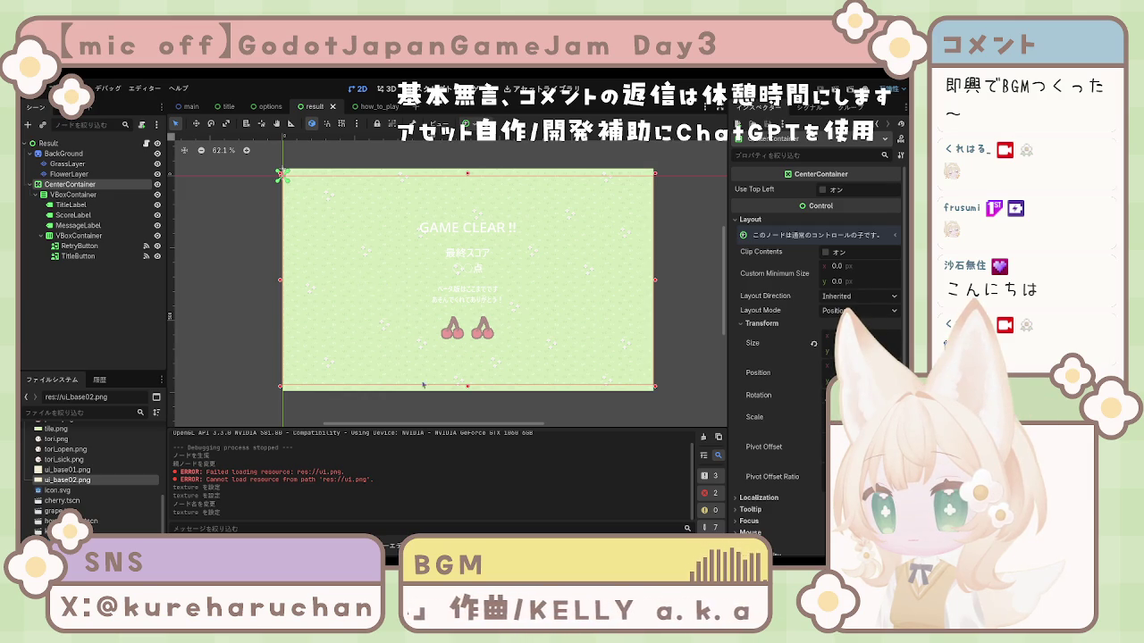
{"action": "key", "text": "ctrl+shift+z"}
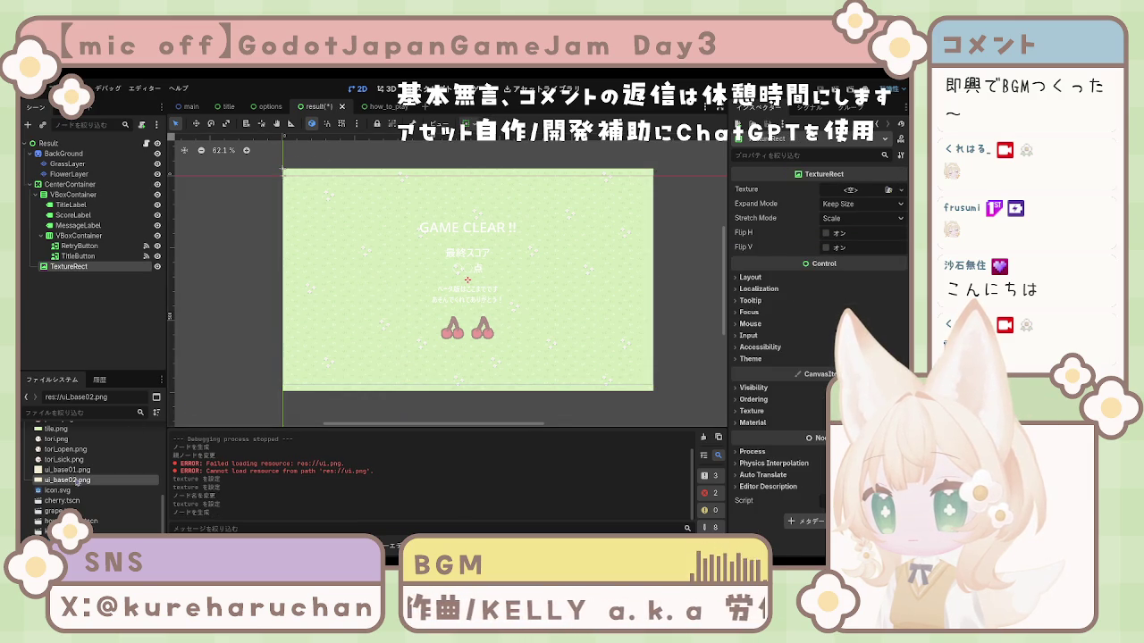
Move the result scene's TextureRect above VBoxContainer, rename it UIBaseTexture02, and save
{"action": "left_click_drag", "start_coordinate": [114, 244], "coordinate": [99, 190]}
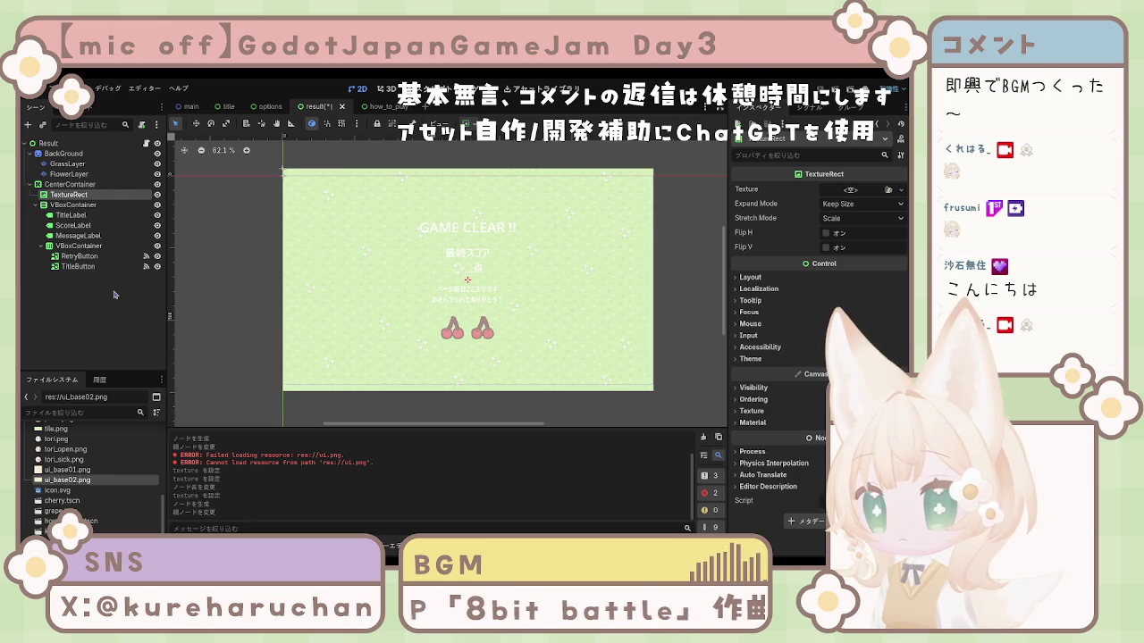
{"action": "key", "text": "F2"}
{"action": "type", "text": "UIBaseTexture02"}
{"action": "key", "text": "Return"}
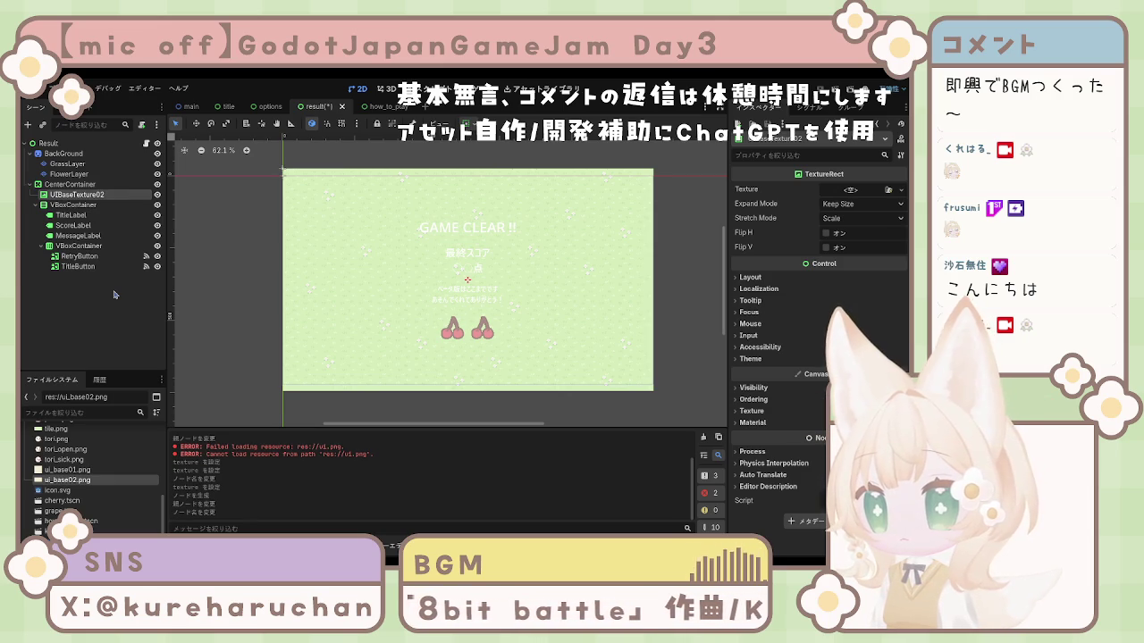
{"action": "key", "text": "ctrl+s"}
Rename the options scene's panel node to UIBaseTexture01 and save
{"action": "left_click", "coordinate": [268, 107]}
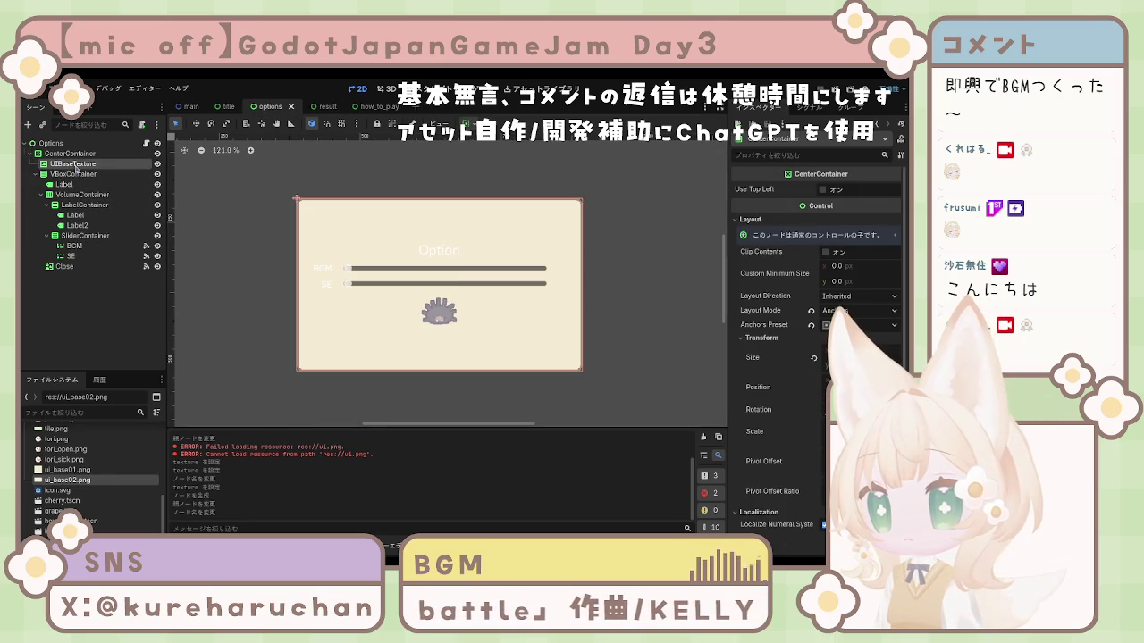
{"action": "type", "text": "01"}
{"action": "key", "text": "Return"}
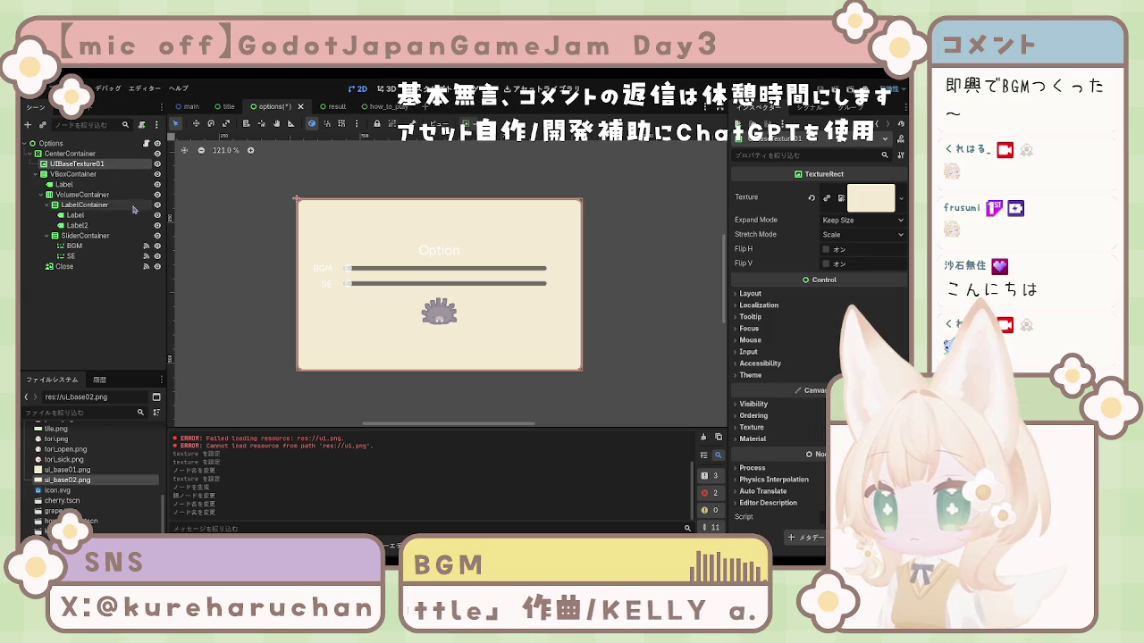
{"action": "key", "text": "ctrl+s"}
Give UIBaseTexture02 in the result scene the ui_base02 texture
{"action": "left_click", "coordinate": [318, 106]}
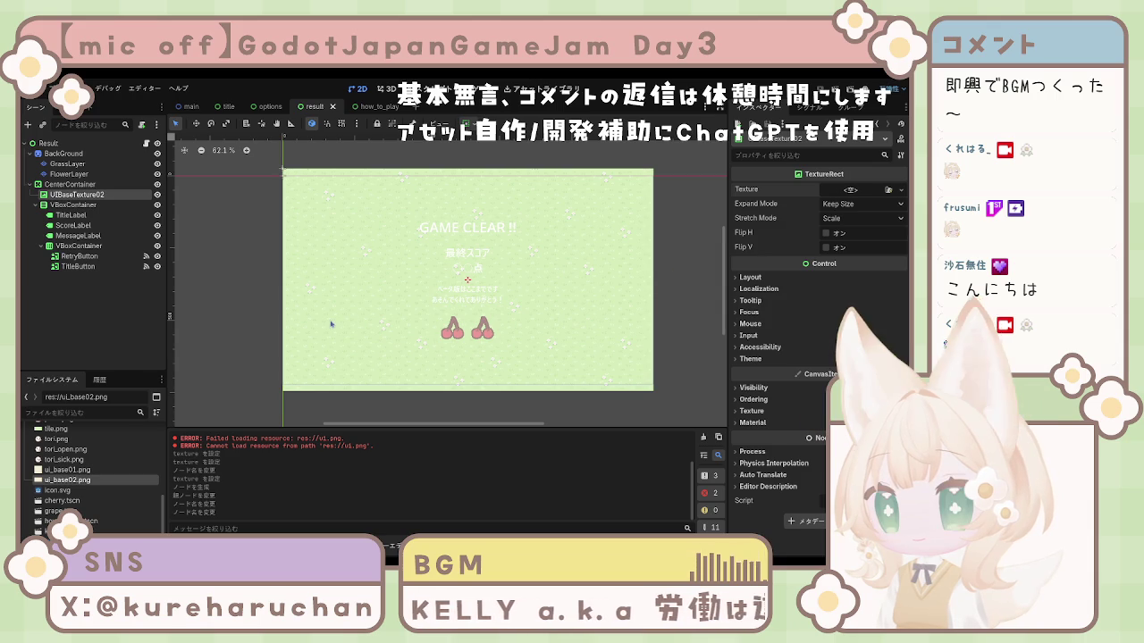
{"action": "key", "text": "ctrl+z"}
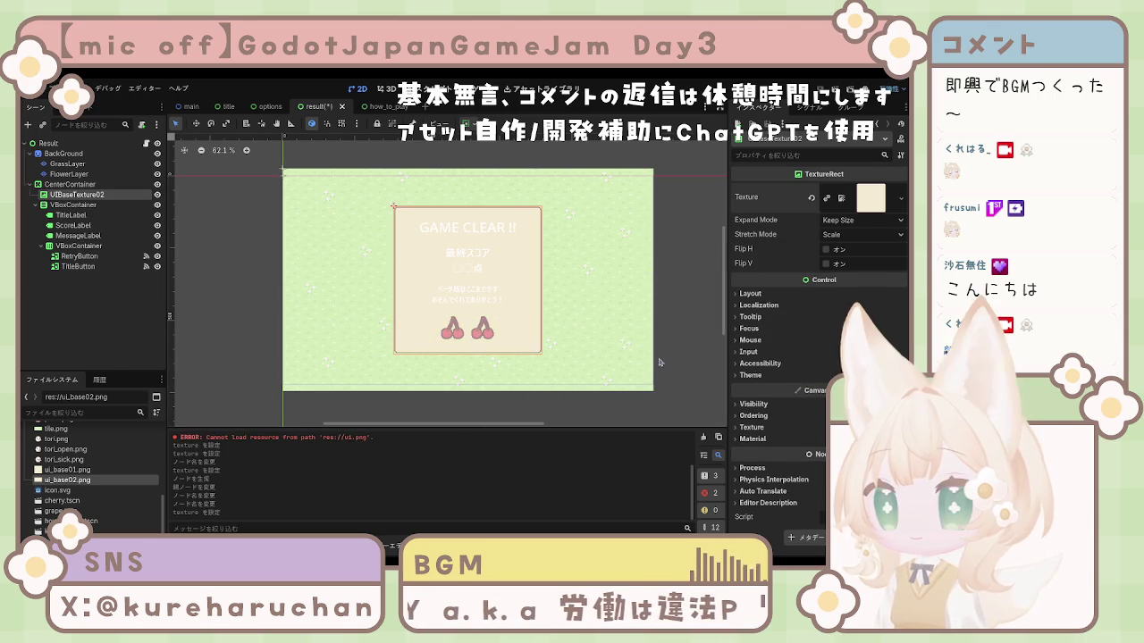
{"action": "left_click", "coordinate": [674, 239]}
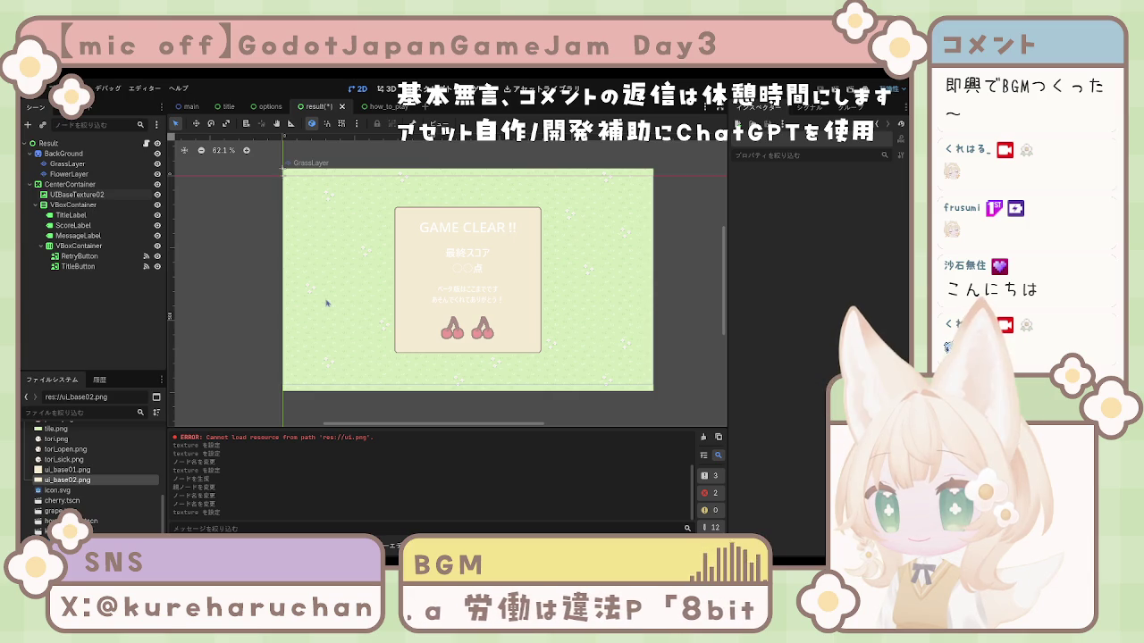
Save the result scene, test-run the project, and reorder tabs: title first, options after result
{"action": "key", "text": "ctrl+s"}
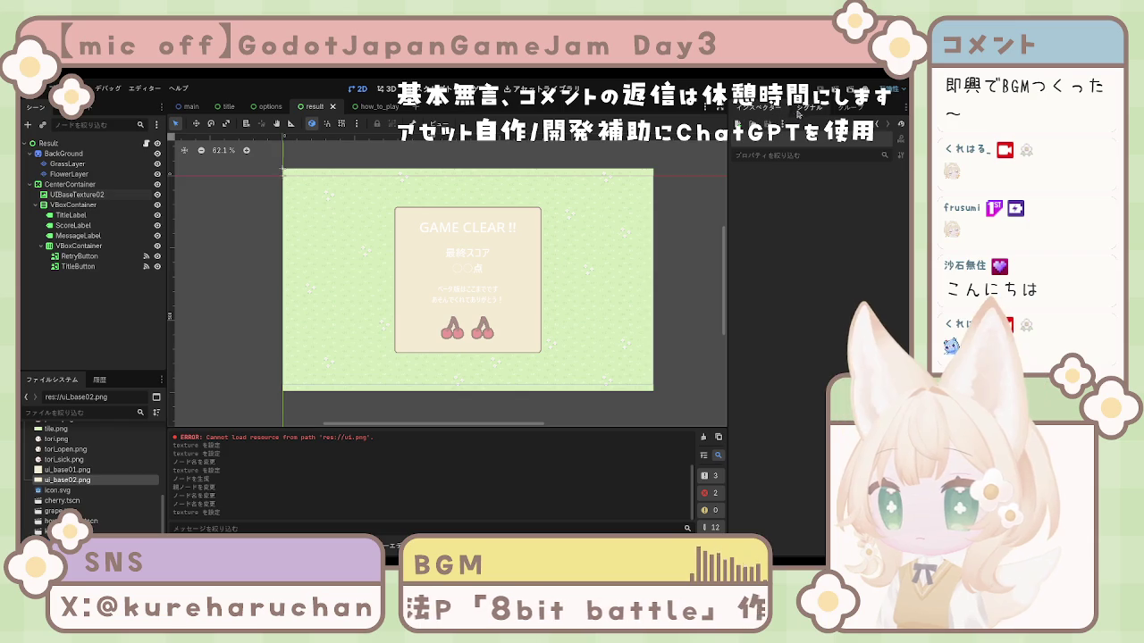
{"action": "left_click", "coordinate": [834, 89]}
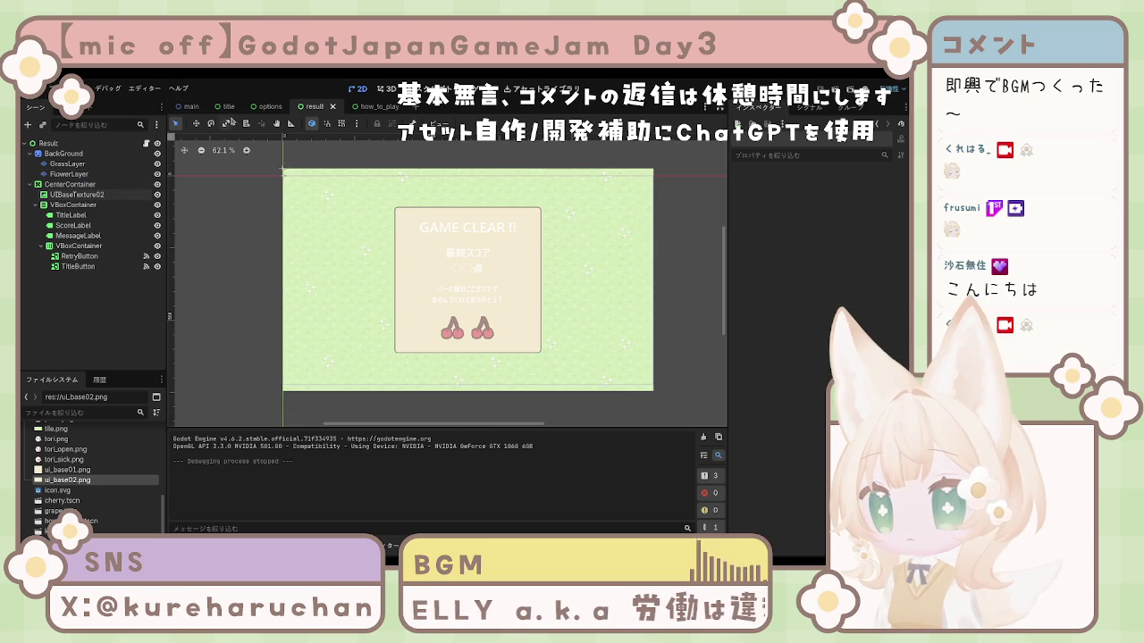
{"action": "left_click", "coordinate": [235, 108]}
{"action": "left_click_drag", "start_coordinate": [236, 113], "coordinate": [179, 118]}
{"action": "left_click", "coordinate": [233, 108]}
{"action": "left_click", "coordinate": [188, 107]}
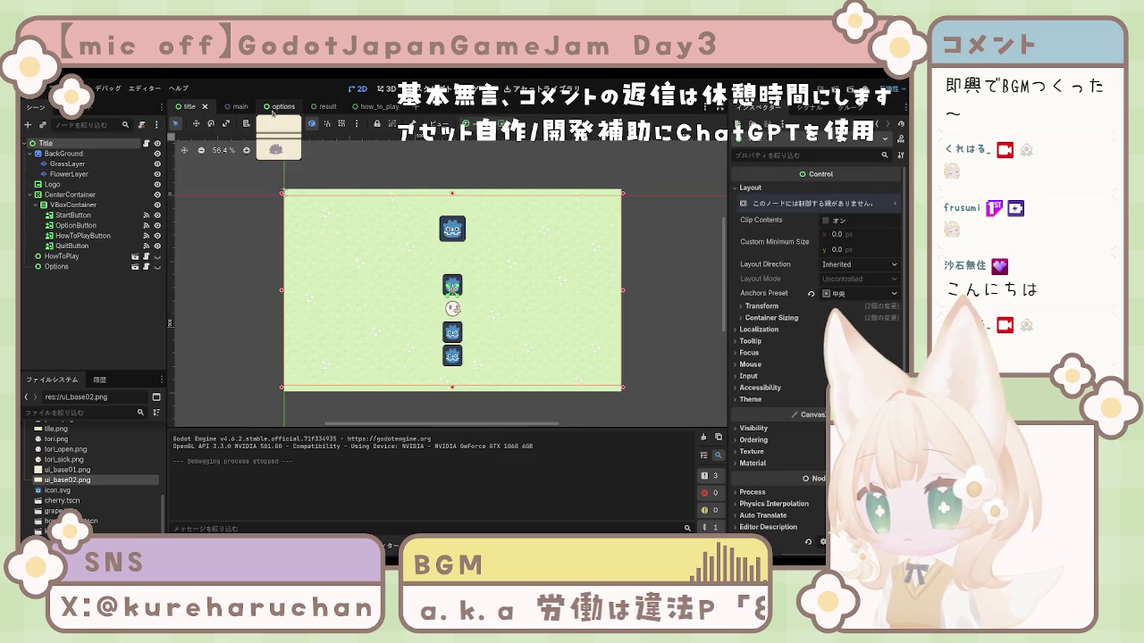
{"action": "left_click", "coordinate": [271, 107]}
{"action": "left_click_drag", "start_coordinate": [269, 109], "coordinate": [336, 111]}
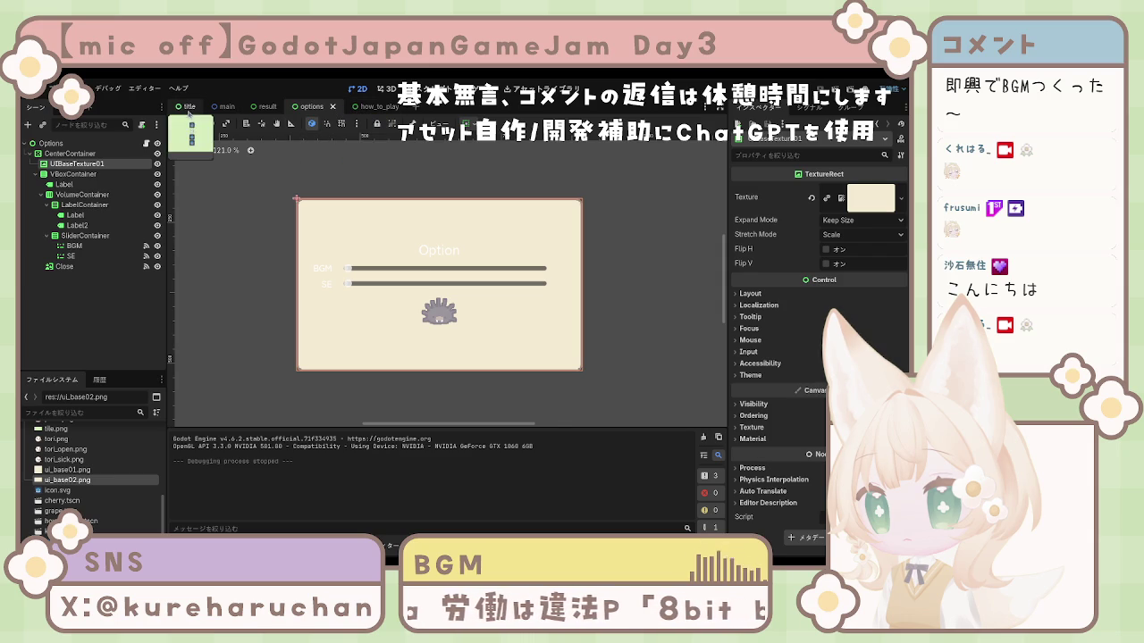
Add a new TextureRect under the title scene's button CenterContainer
{"action": "left_click", "coordinate": [190, 107]}
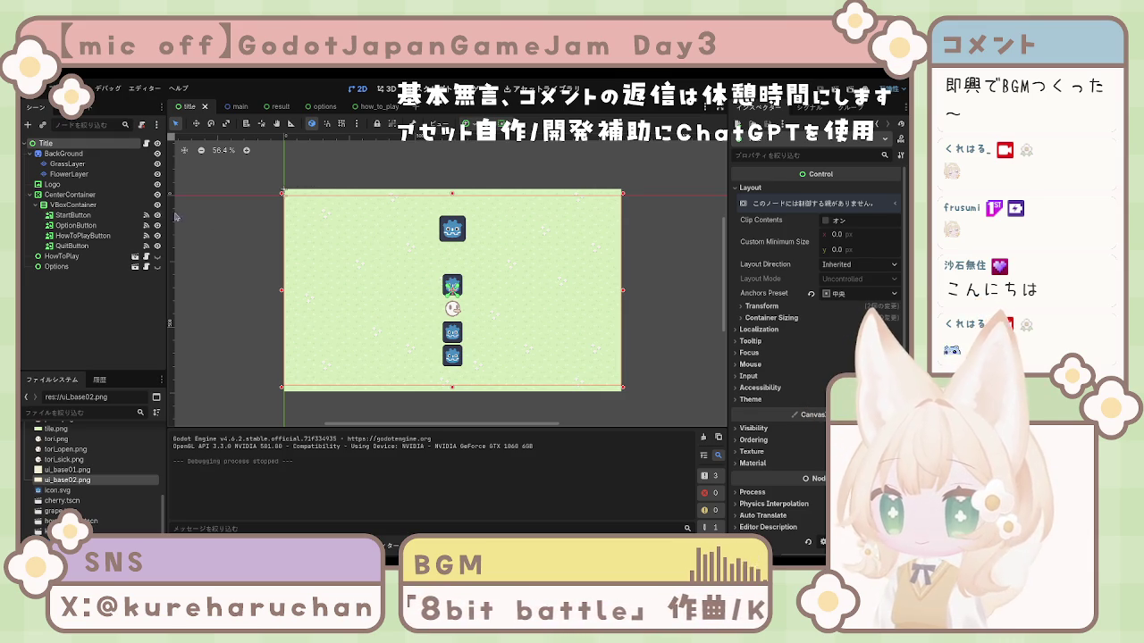
{"action": "left_click", "coordinate": [87, 197]}
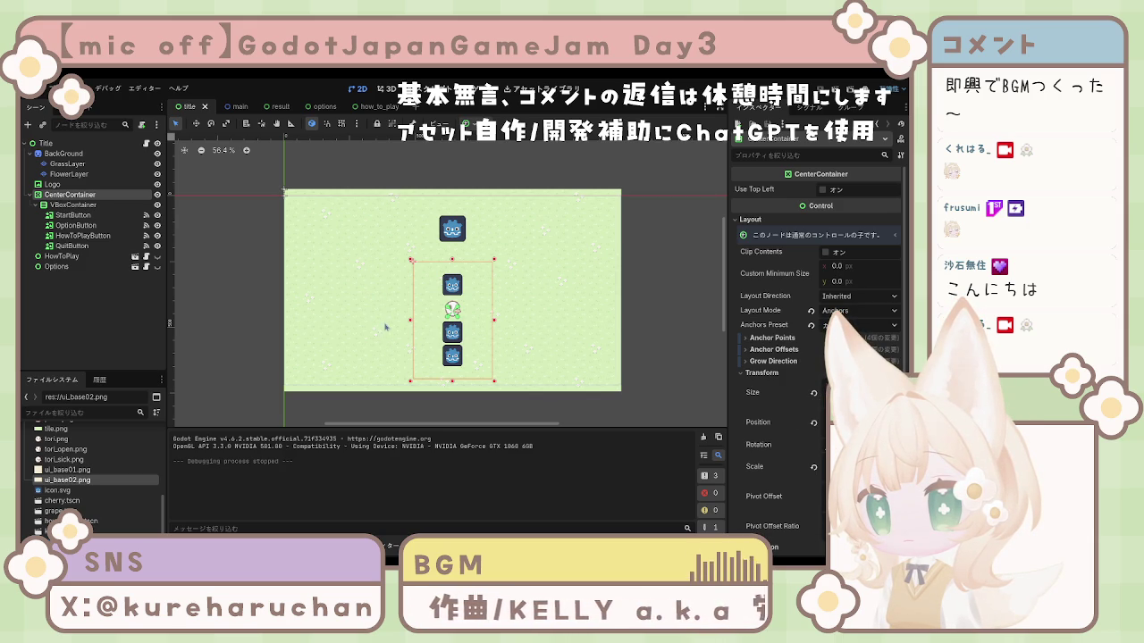
{"action": "key", "text": "ctrl+v"}
Place the TextureRect above VBoxContainer, set Keep Aspect Centered stretch, and leave its texture empty
{"action": "mouse_move", "coordinate": [69, 257]}
{"action": "left_mouse_down"}
{"action": "mouse_move", "coordinate": [90, 257]}
{"action": "mouse_move", "coordinate": [86, 205]}
{"action": "left_mouse_up"}
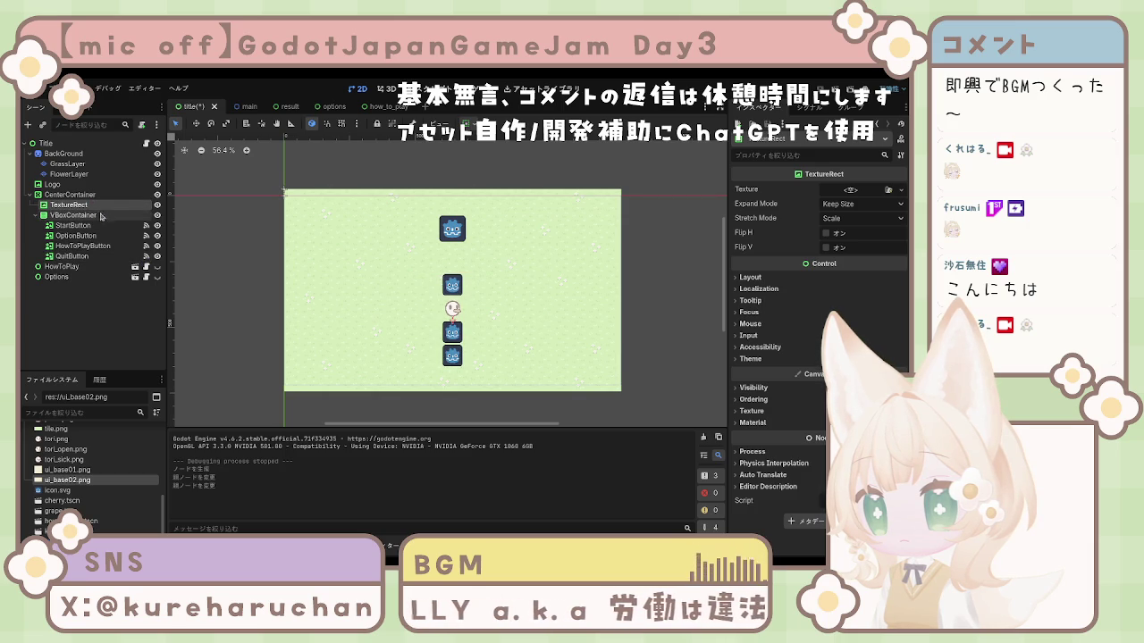
{"action": "left_click", "coordinate": [888, 189]}
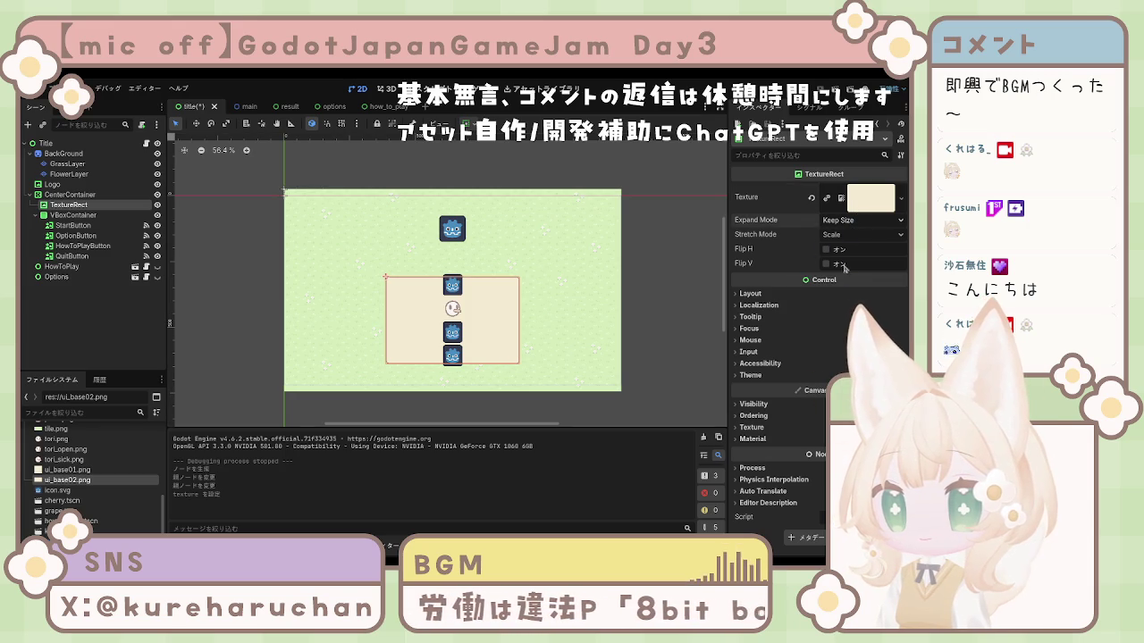
{"action": "scroll", "coordinate": [840, 220], "scroll_direction": "down", "scroll_amount": 1}
{"action": "scroll", "coordinate": [840, 220], "scroll_direction": "up", "scroll_amount": 1}
{"action": "left_click", "coordinate": [862, 234]}
{"action": "left_click", "coordinate": [862, 318]}
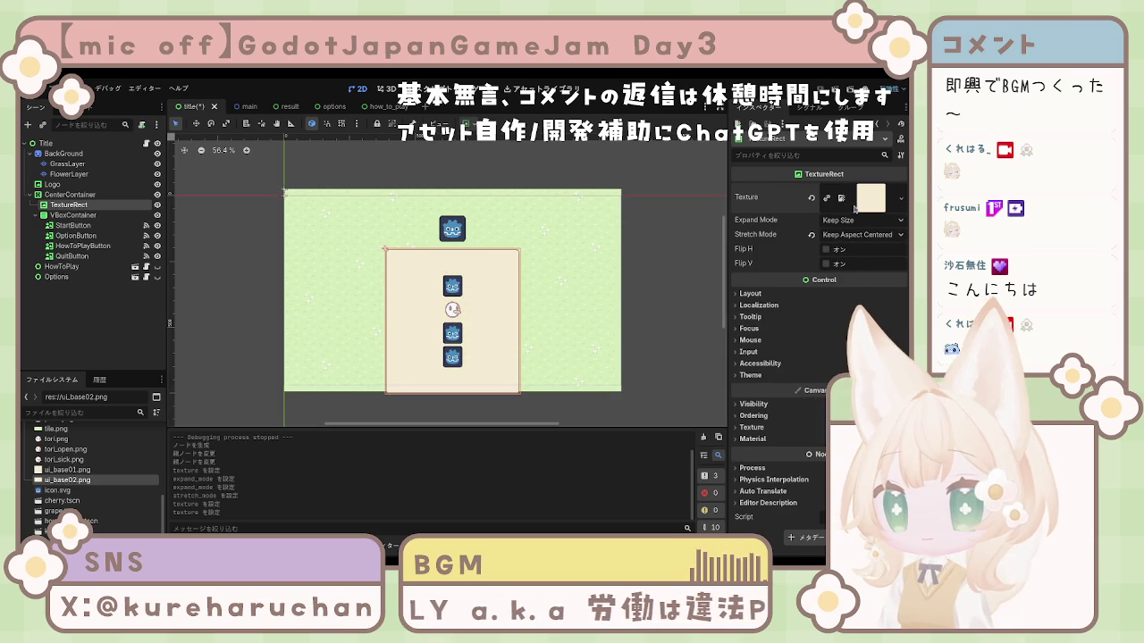
{"action": "left_click", "coordinate": [810, 197]}
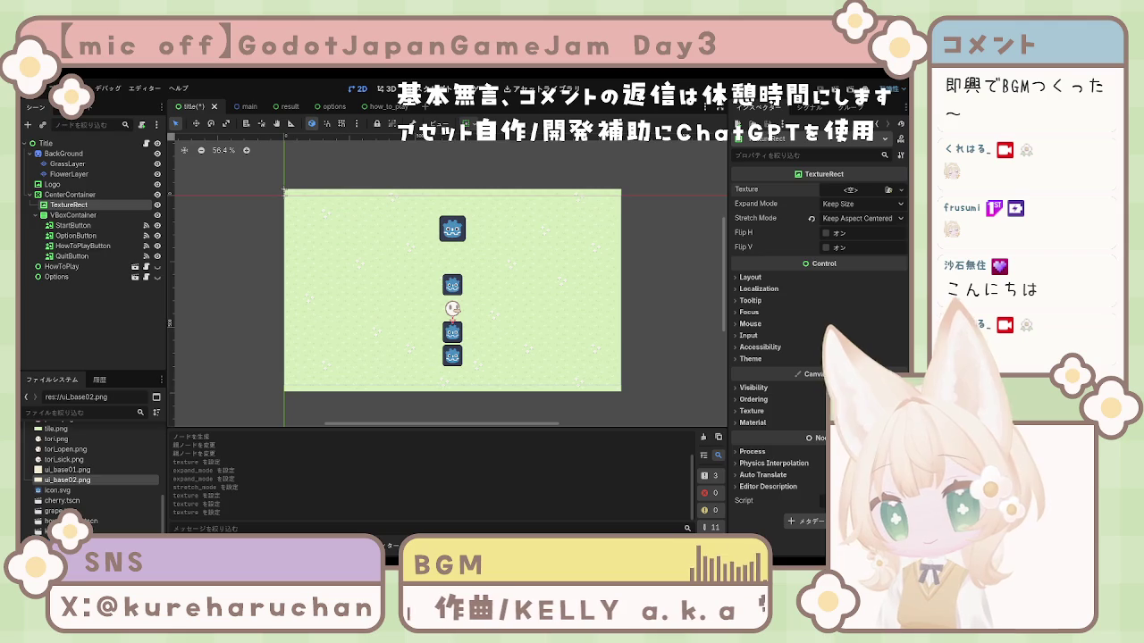
{"action": "left_click", "coordinate": [679, 275]}
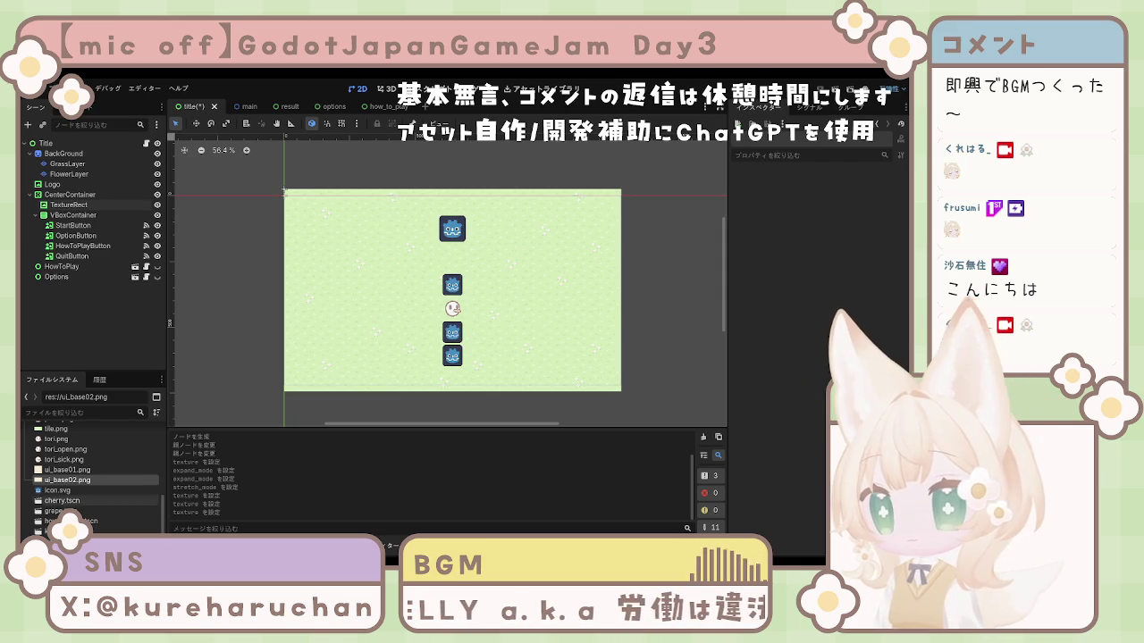
{"action": "scroll", "coordinate": [90, 492], "scroll_direction": "down", "scroll_amount": 2}
Apply ui_base300.png as the title scene TextureRect's texture behind the menu buttons
{"action": "scroll", "coordinate": [90, 474], "scroll_direction": "up", "scroll_amount": 2}
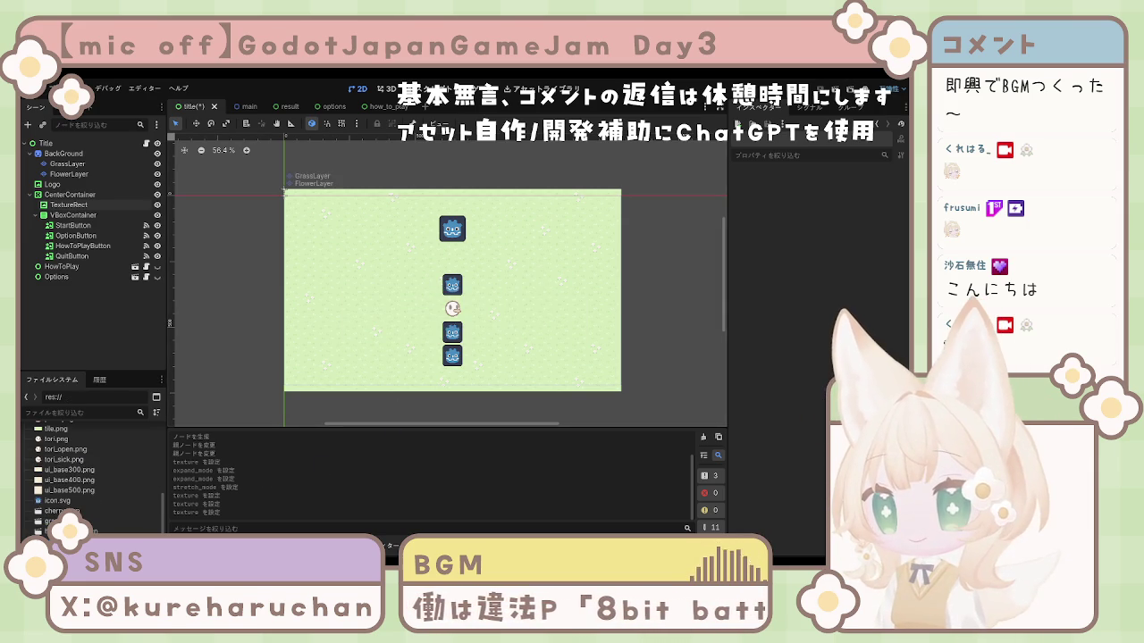
{"action": "left_click", "coordinate": [79, 470]}
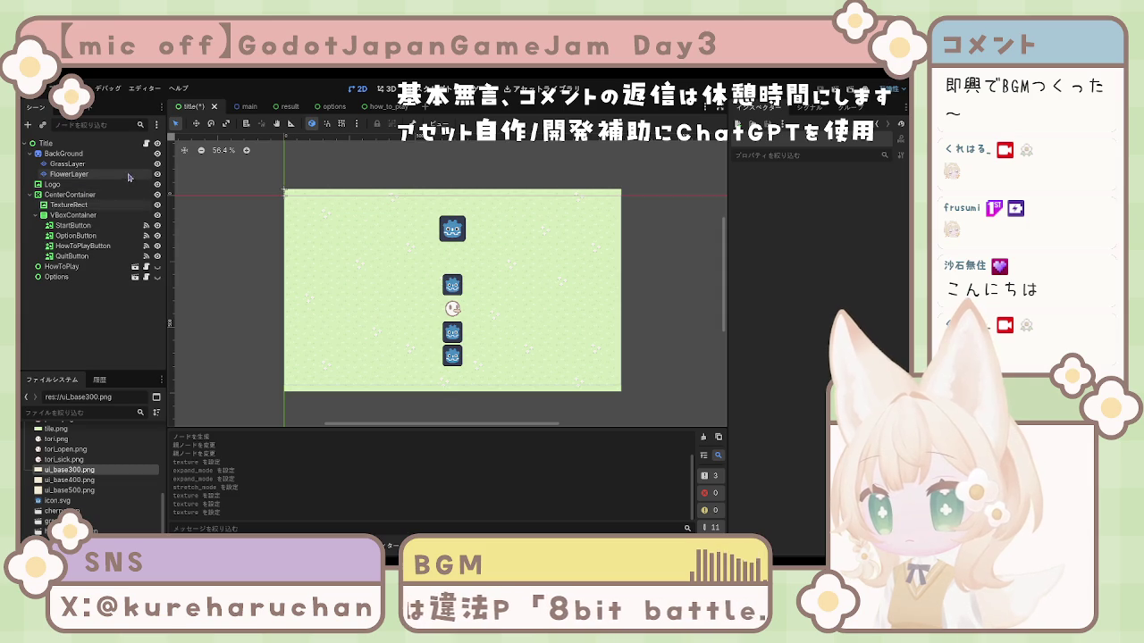
{"action": "left_click", "coordinate": [80, 205]}
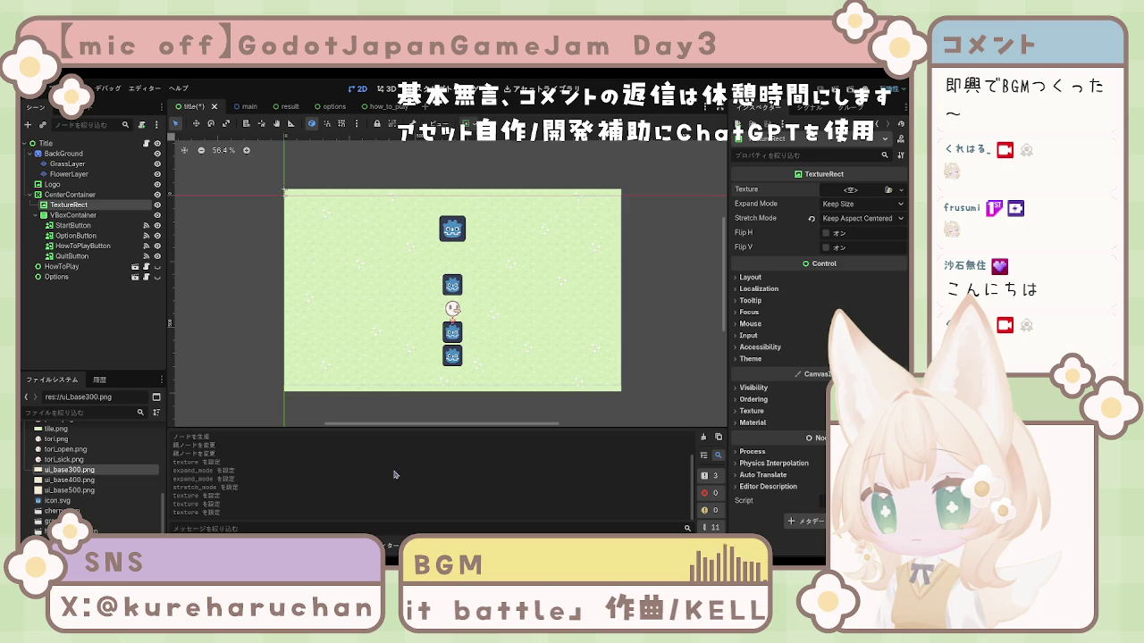
{"action": "left_click", "coordinate": [556, 343]}
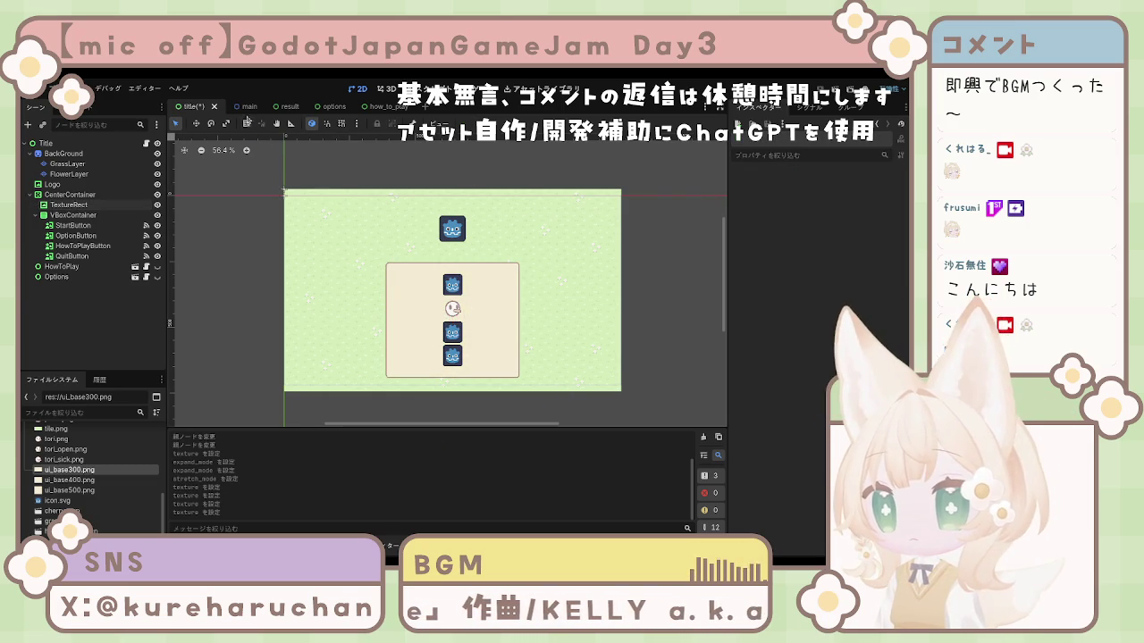
{"action": "left_click", "coordinate": [243, 106]}
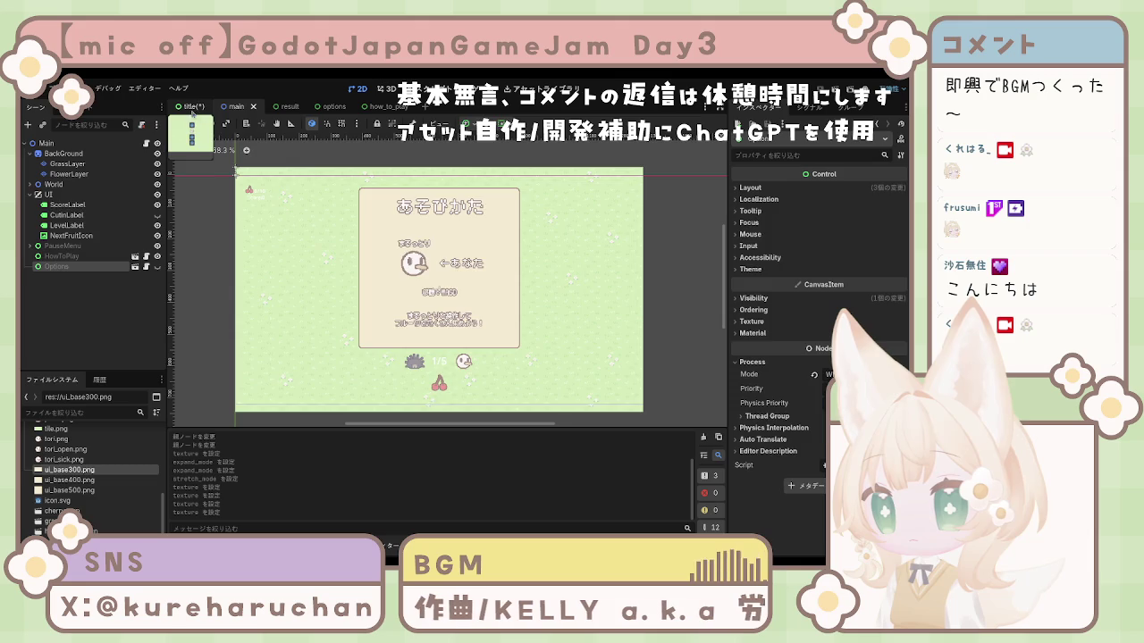
Save the title scene, then hide HowToPlay and the Pause menu in the main scene and save
{"action": "left_click", "coordinate": [190, 107]}
{"action": "key", "text": "ctrl+s"}
{"action": "left_click", "coordinate": [229, 107]}
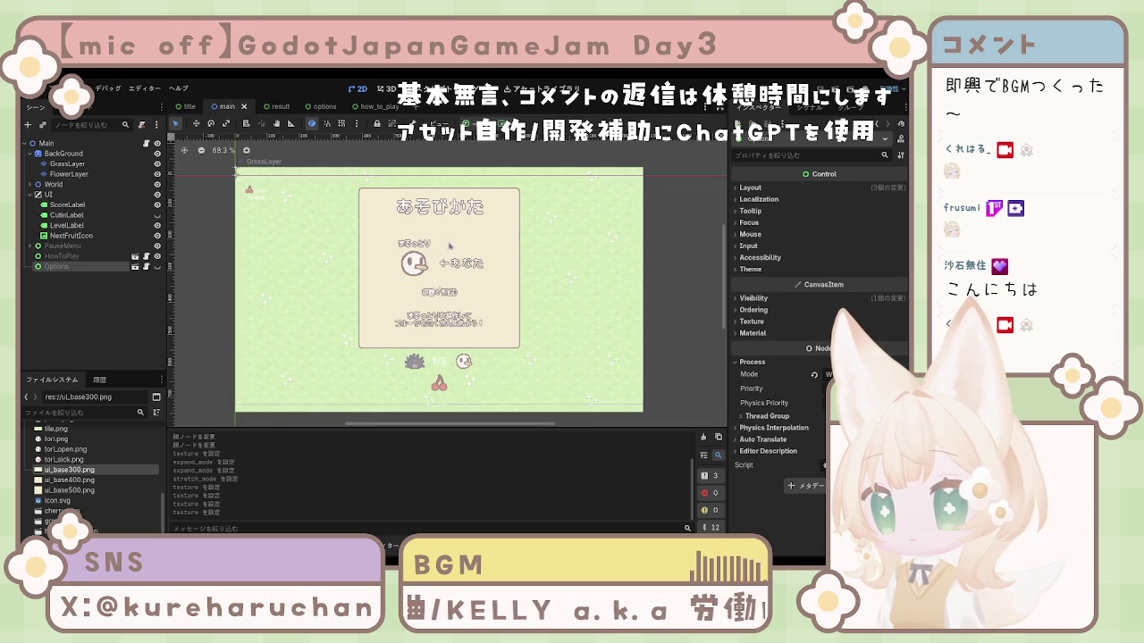
{"action": "left_click", "coordinate": [157, 256]}
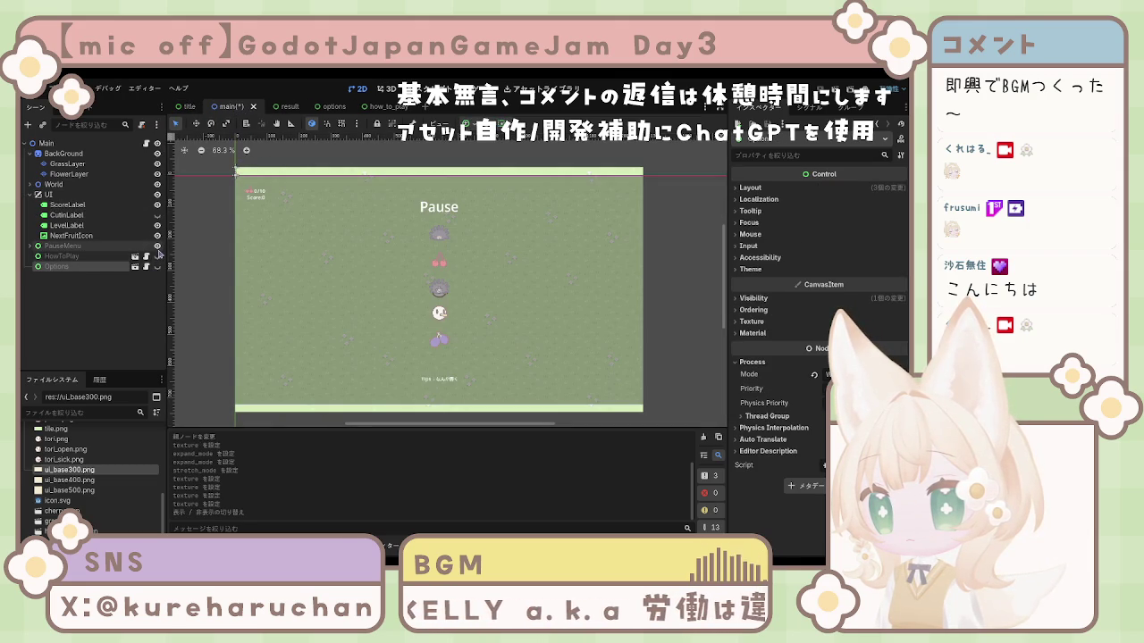
{"action": "left_click", "coordinate": [158, 247]}
{"action": "left_click", "coordinate": [158, 247]}
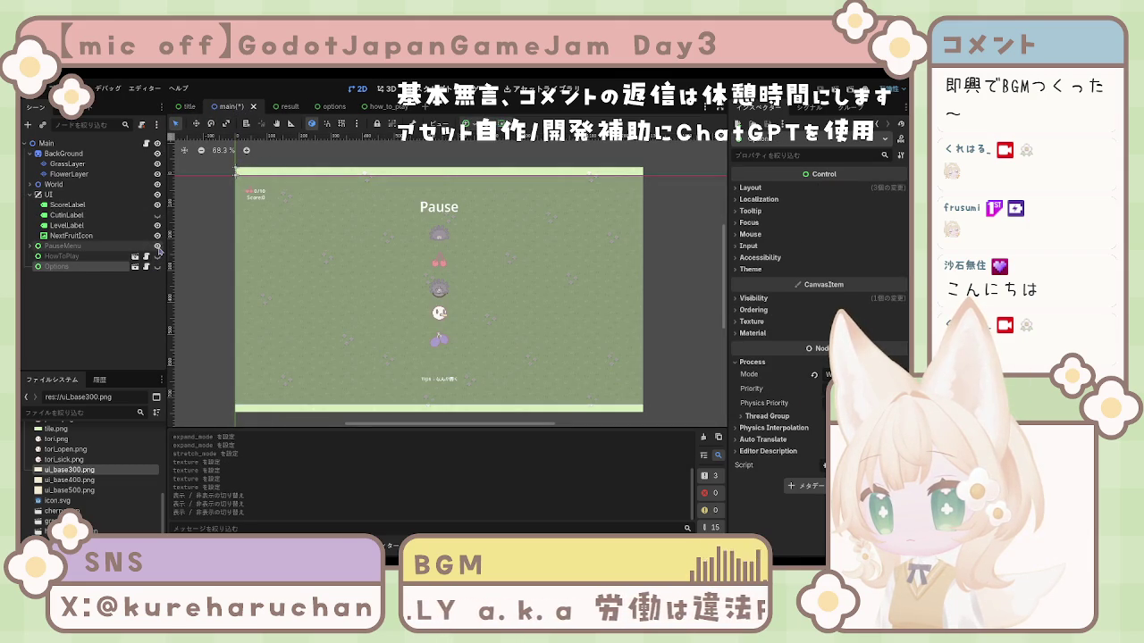
{"action": "left_click", "coordinate": [157, 247]}
{"action": "left_click", "coordinate": [157, 246]}
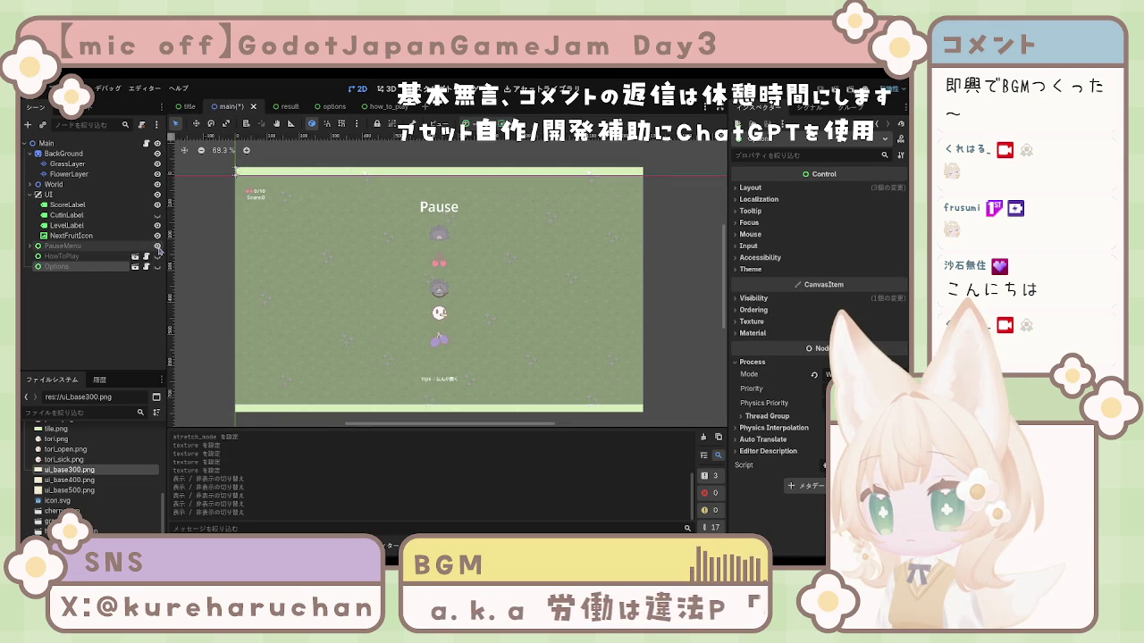
{"action": "left_click", "coordinate": [158, 247]}
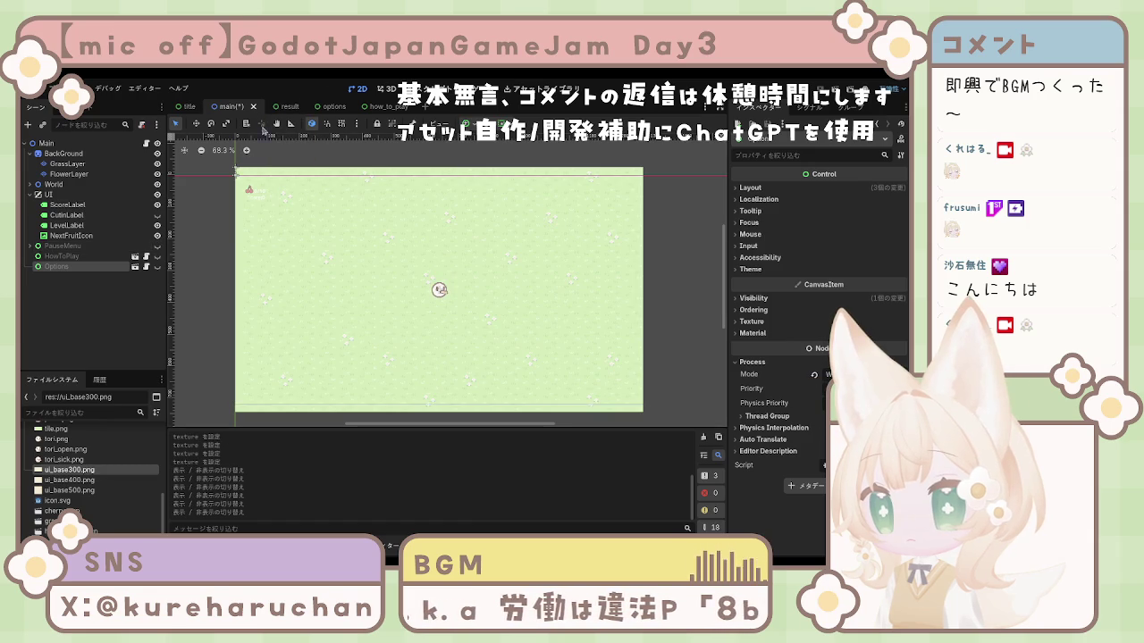
{"action": "key", "text": "ctrl+s"}
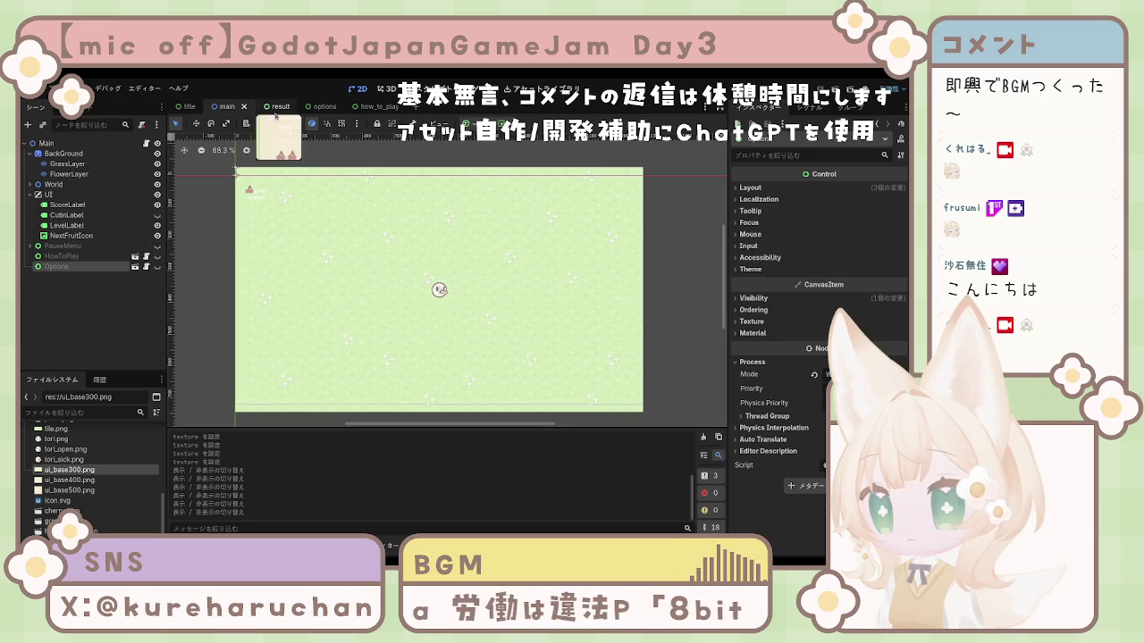
Expand PauseMenu to inspect its ColorRect, then make the Pause menu visible again
{"action": "left_click", "coordinate": [106, 247]}
{"action": "left_click", "coordinate": [30, 246]}
{"action": "left_click", "coordinate": [64, 257]}
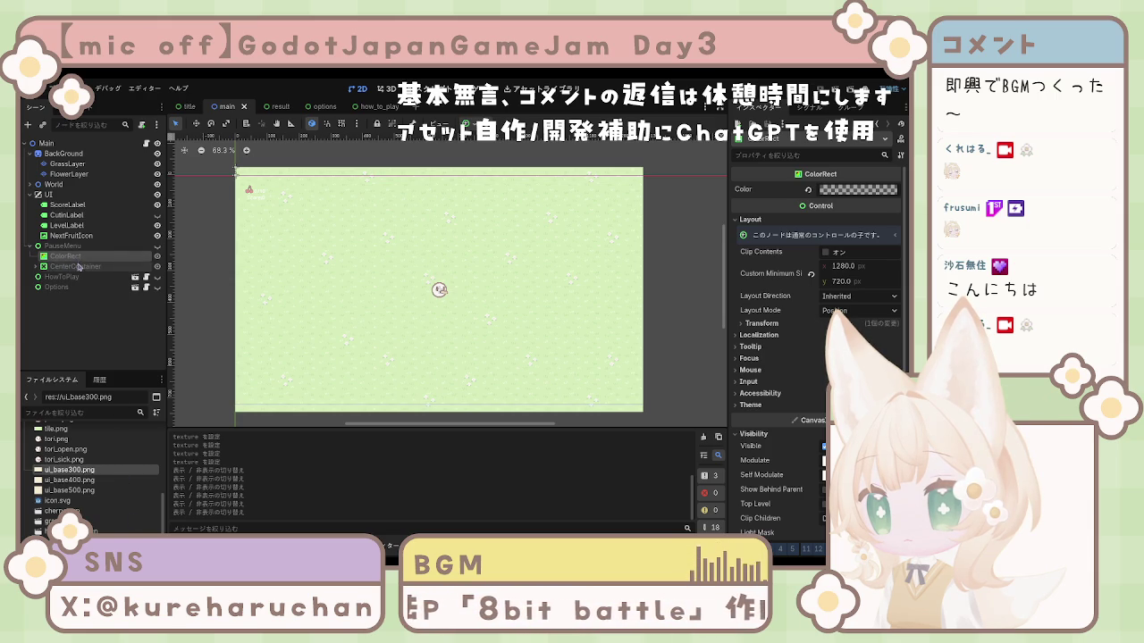
{"action": "left_click", "coordinate": [73, 249]}
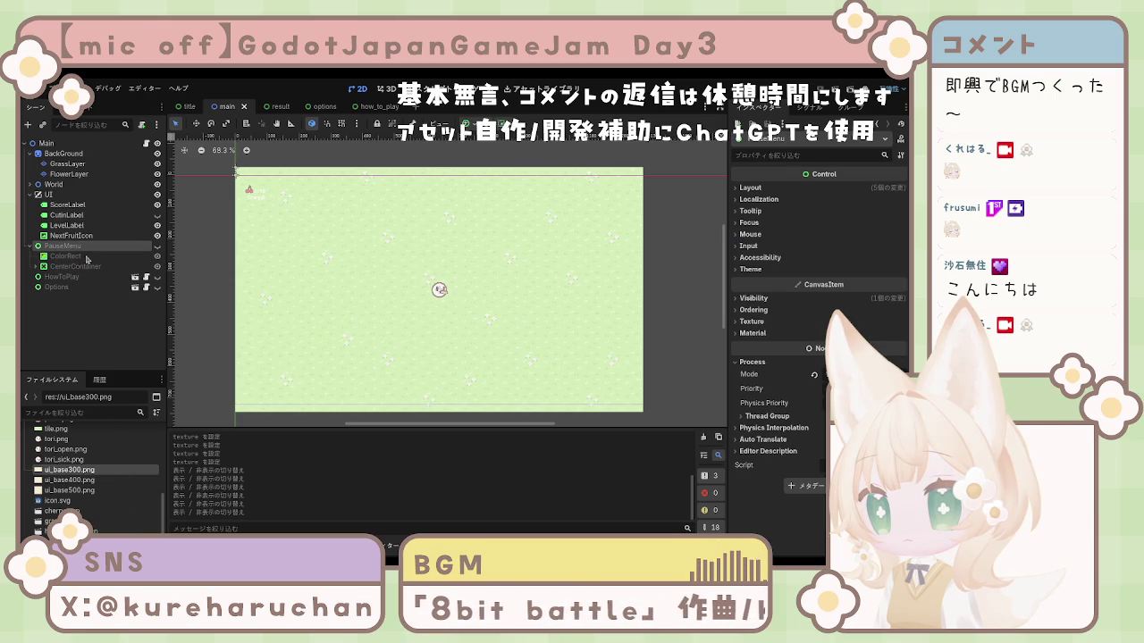
{"action": "left_click", "coordinate": [157, 247]}
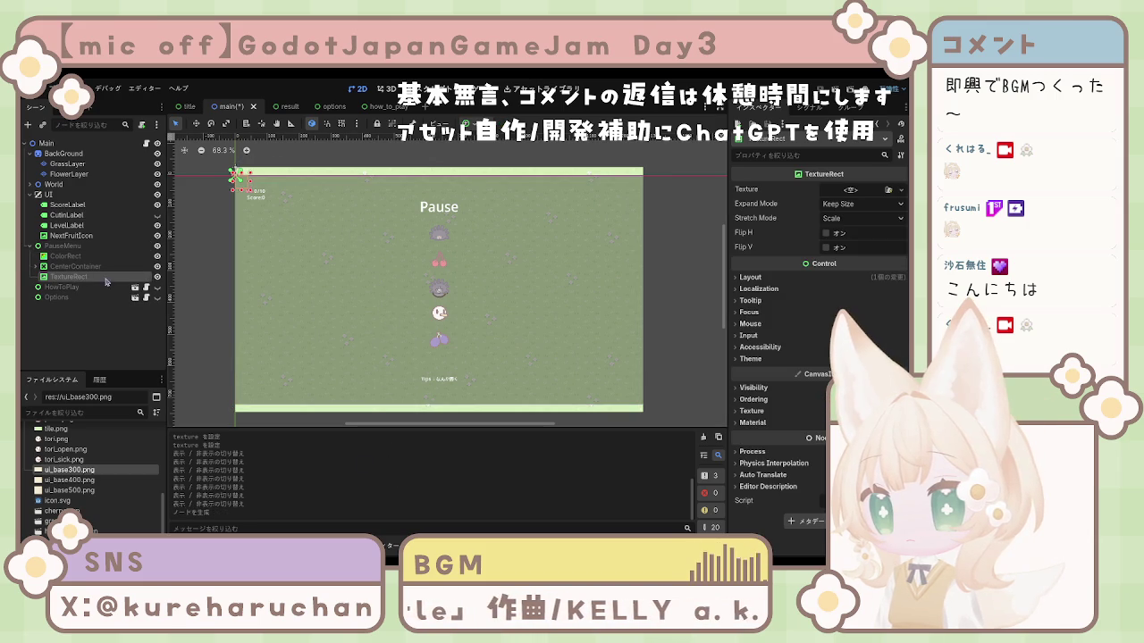
Add a TextureRect below ColorRect in PauseMenu, name it UIBaseTexturePause, and save the main scene
{"action": "left_click_drag", "start_coordinate": [67, 277], "coordinate": [91, 260]}
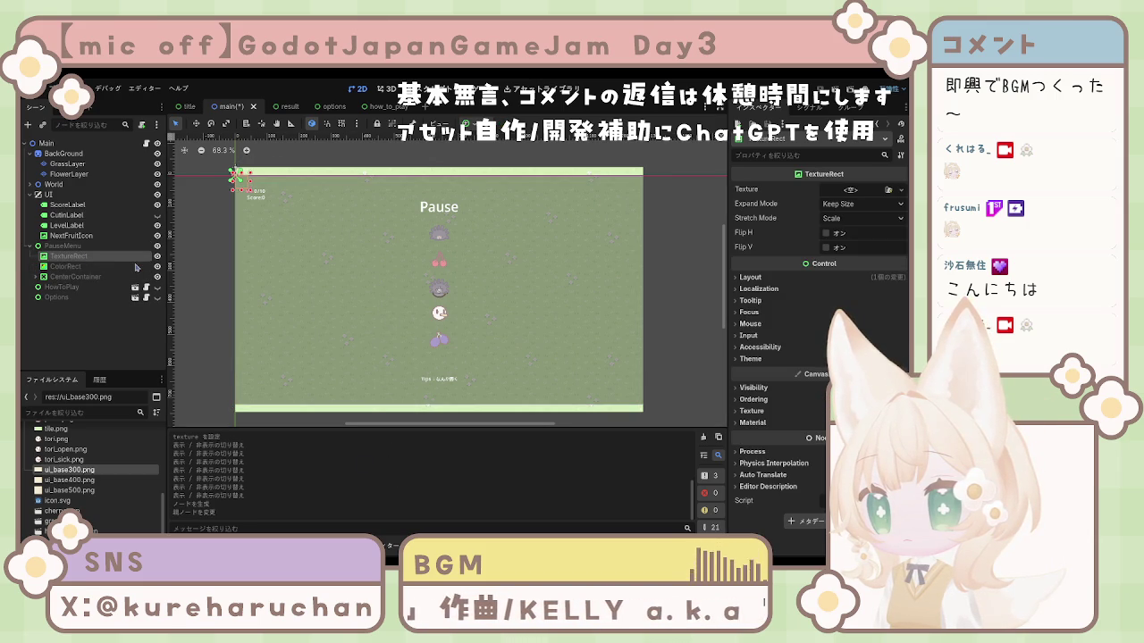
{"action": "left_click_drag", "start_coordinate": [93, 256], "coordinate": [80, 271]}
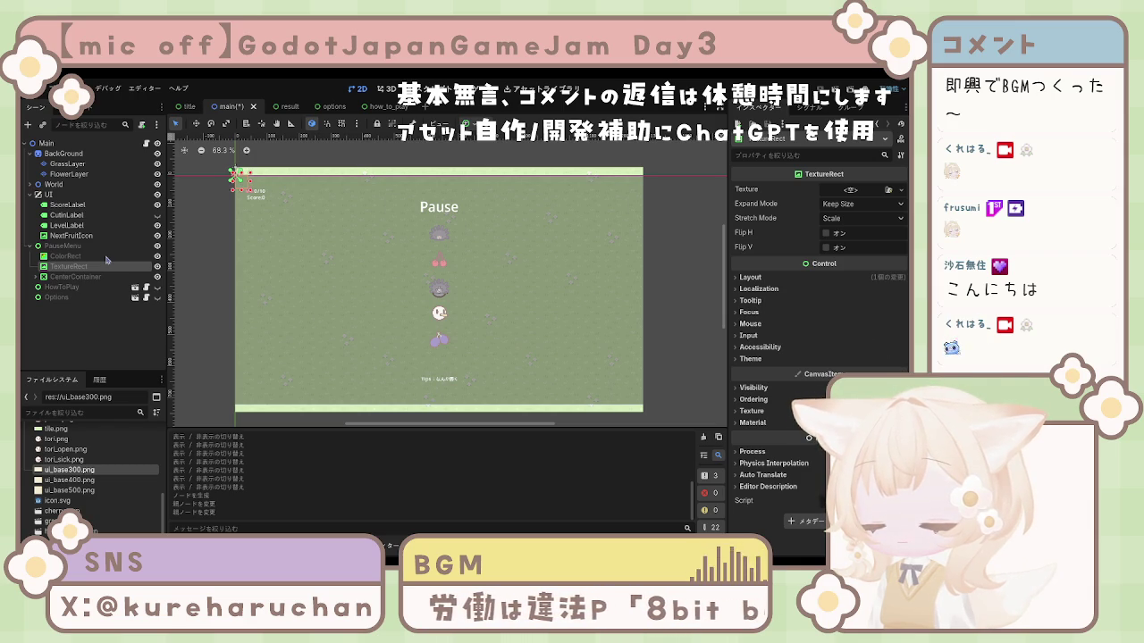
{"action": "double_click", "coordinate": [106, 261]}
{"action": "type", "text": "UIBaseTexture"}
{"action": "key", "text": "Return"}
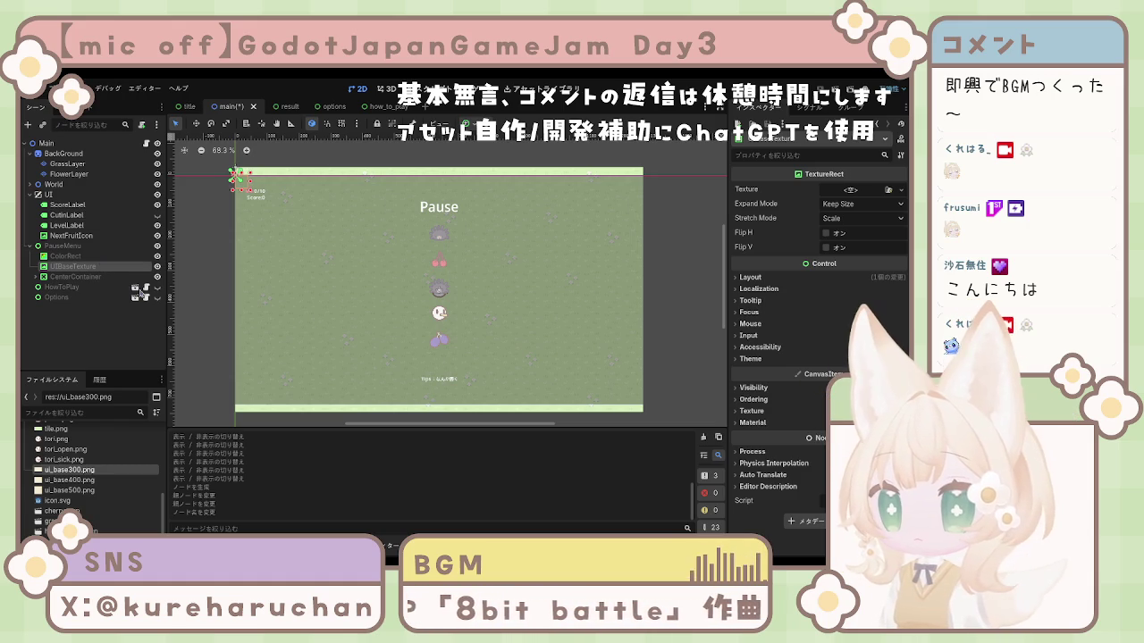
{"action": "type", "text": "500"}
{"action": "key", "text": "Return"}
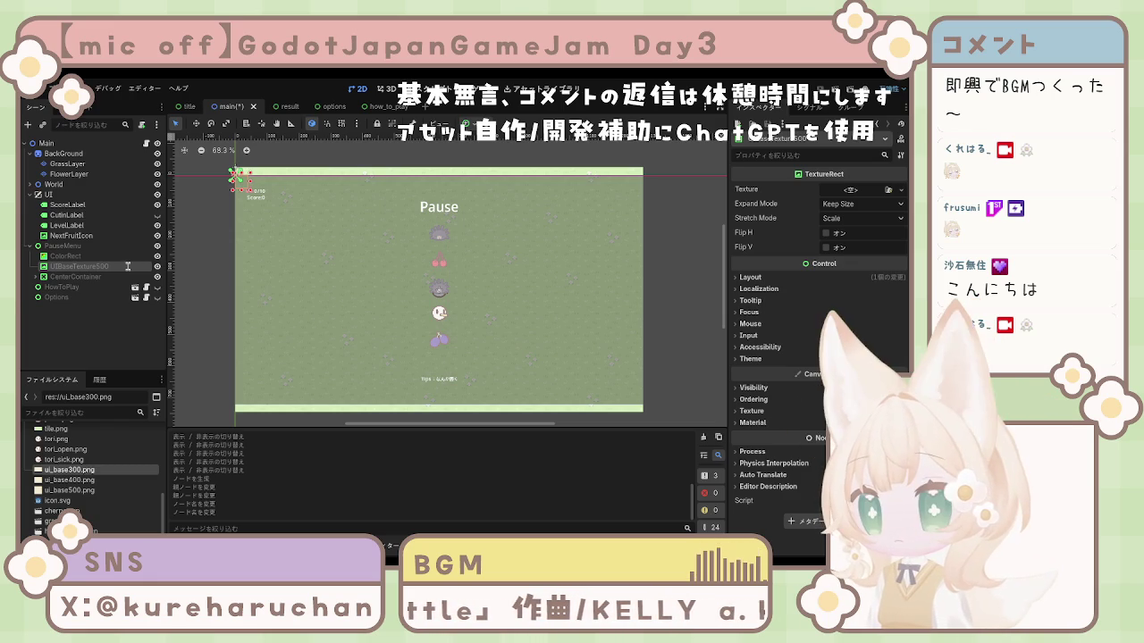
{"action": "type", "text": "Pause"}
{"action": "key", "text": "Return"}
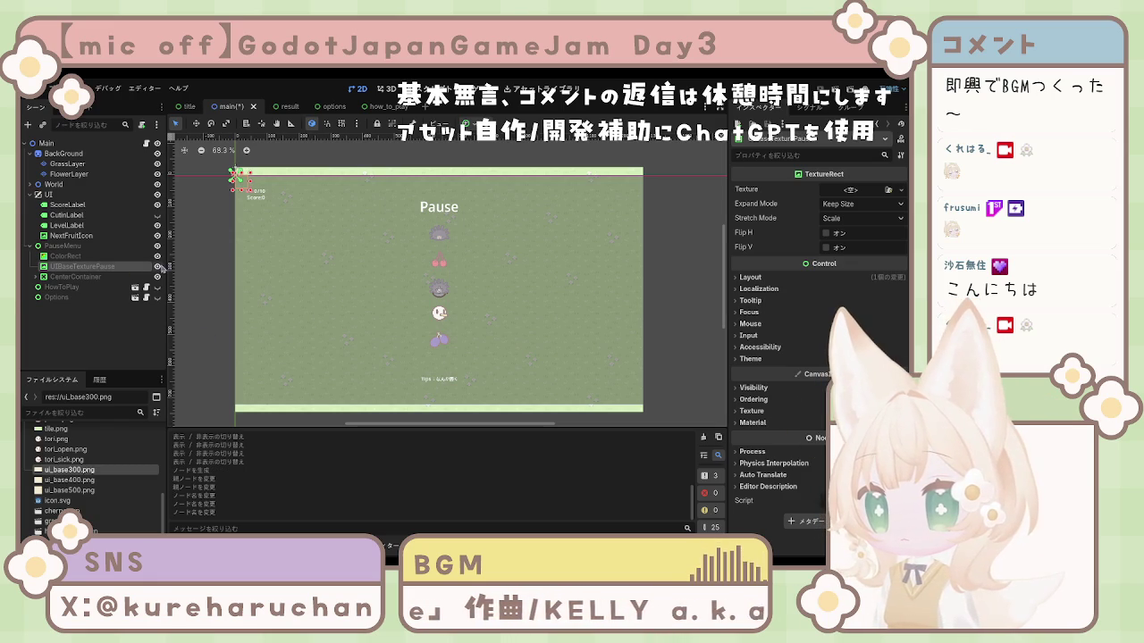
{"action": "key", "text": "ctrl+s"}
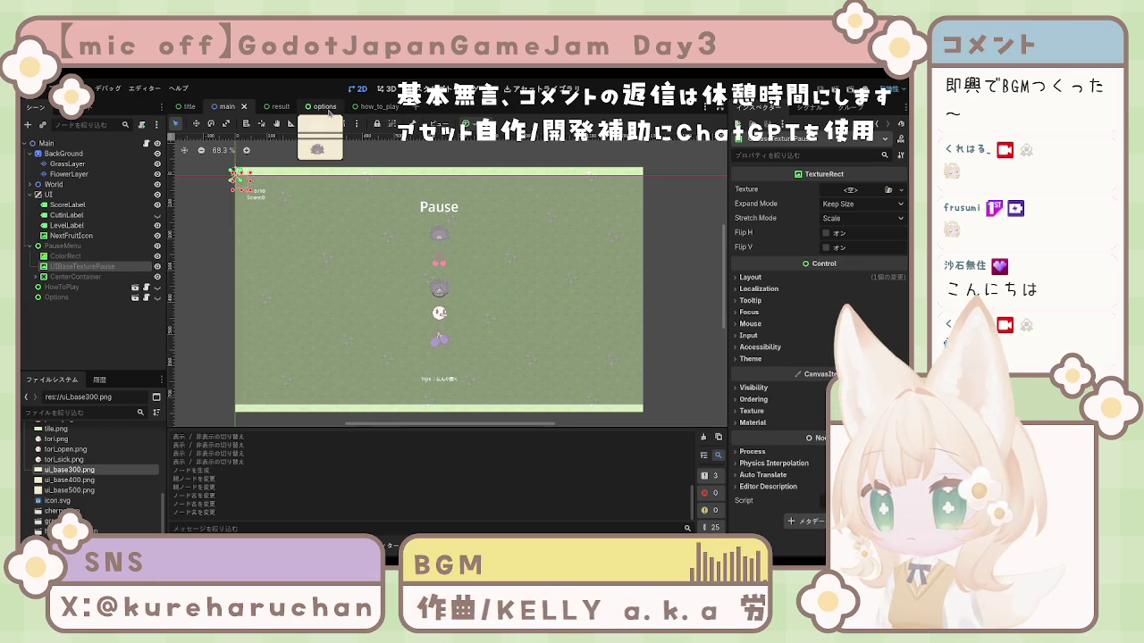
Rename the options scene's UIBaseTexture01 node to UIBaseTextureOption
{"action": "left_click", "coordinate": [327, 108]}
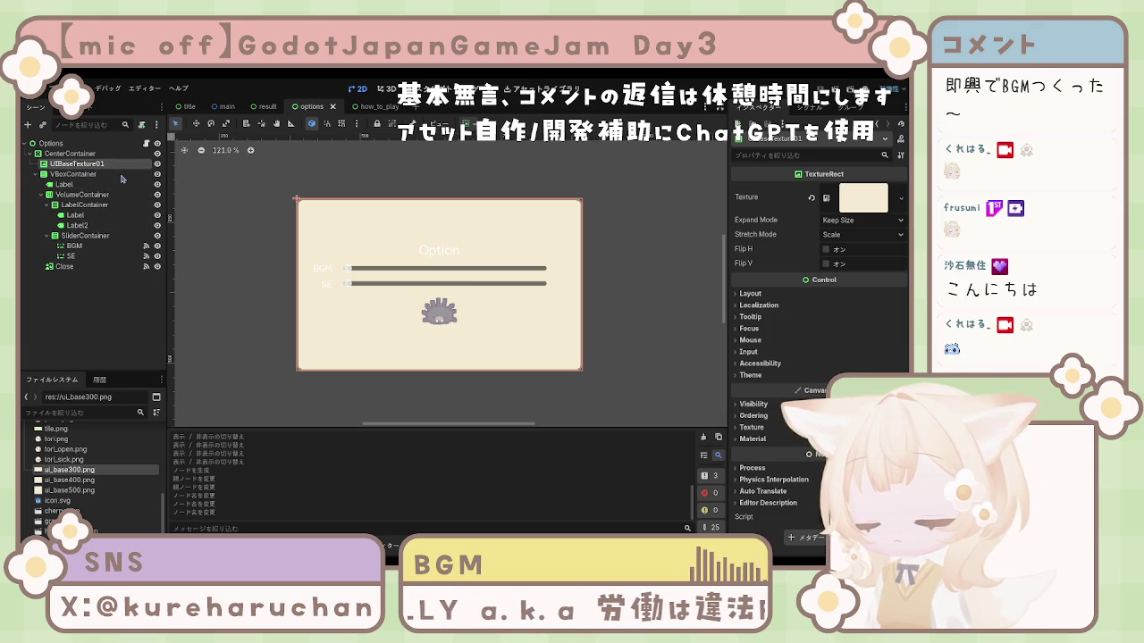
{"action": "type", "text": "Option"}
{"action": "key", "text": "Return"}
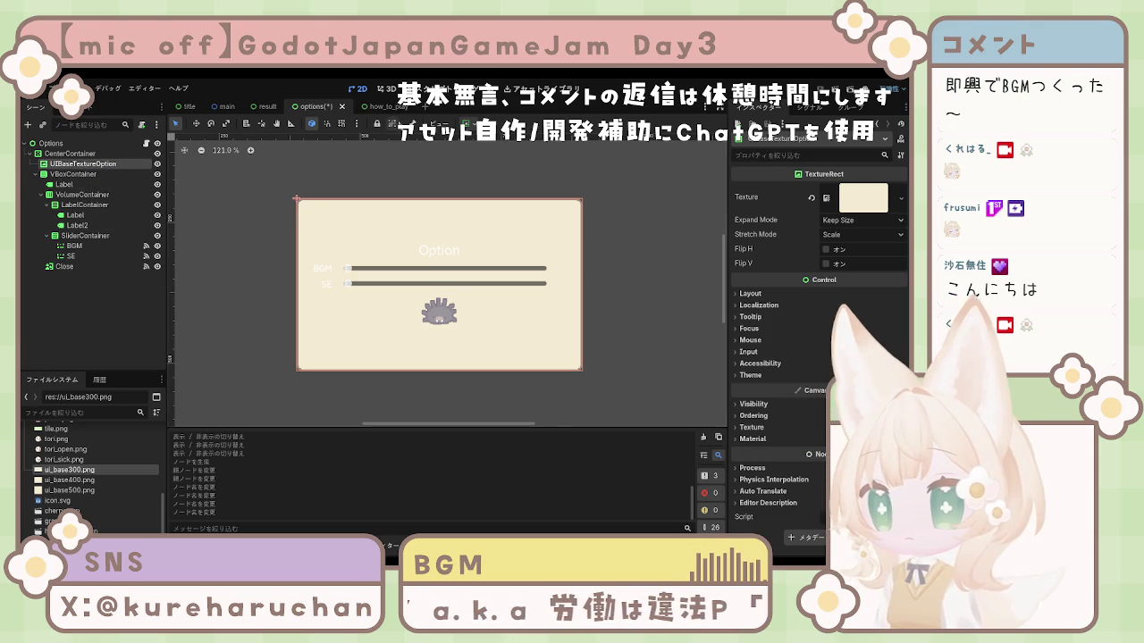
Inspect the HowToMain panel in the how_to_play scene, then return to the title scene
{"action": "left_click", "coordinate": [375, 106]}
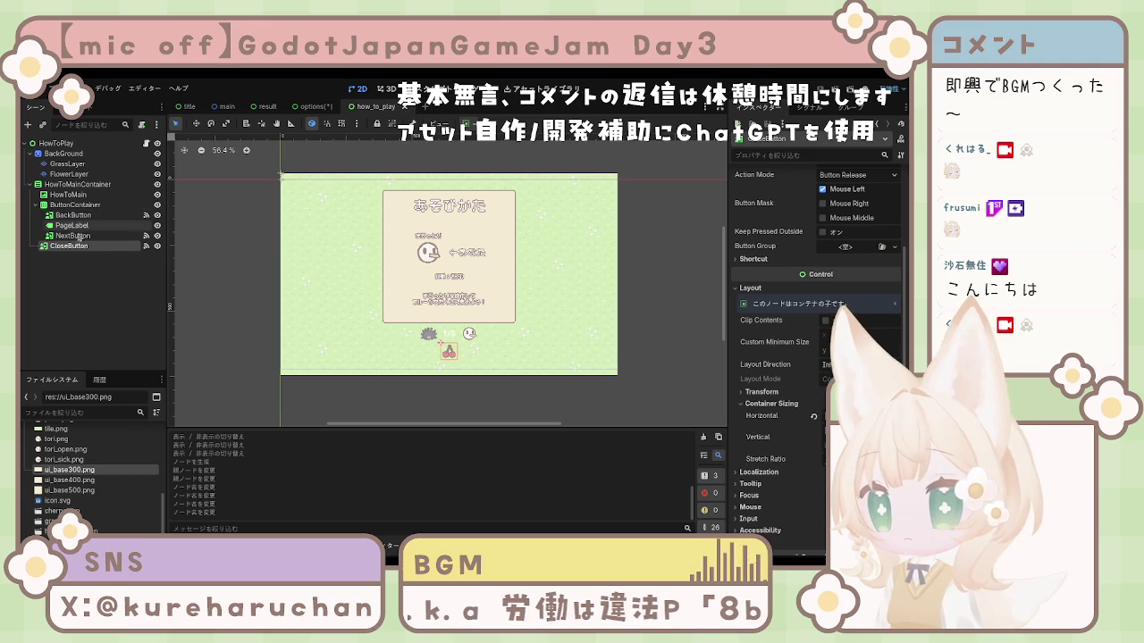
{"action": "left_click", "coordinate": [72, 195]}
{"action": "left_click", "coordinate": [73, 184]}
{"action": "left_click", "coordinate": [77, 195]}
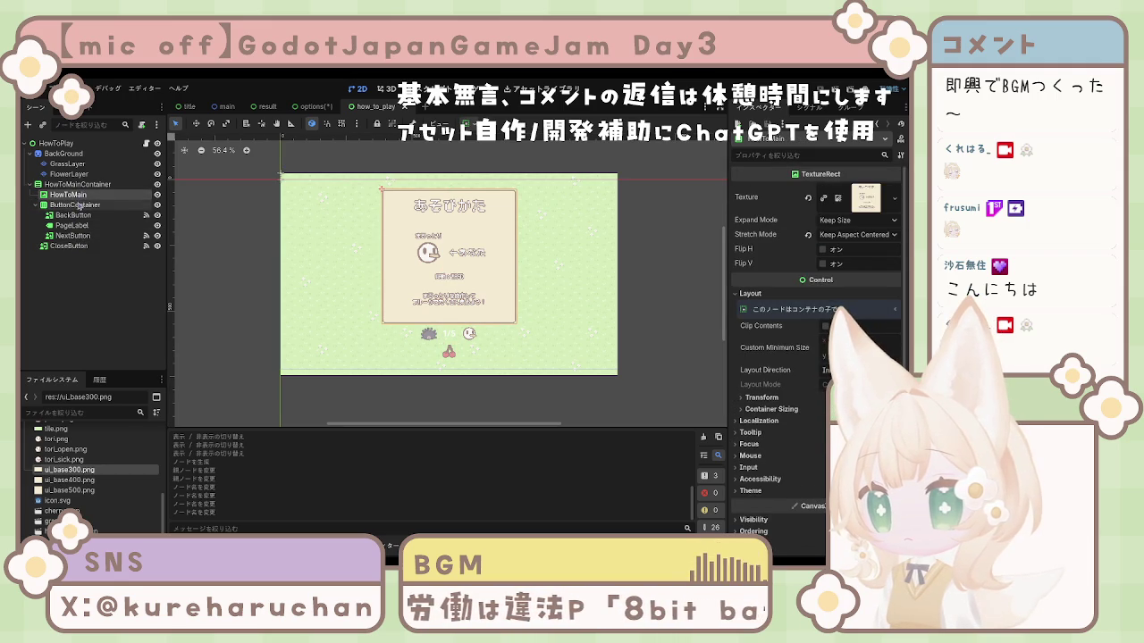
{"action": "left_click", "coordinate": [75, 205]}
{"action": "left_click", "coordinate": [72, 195]}
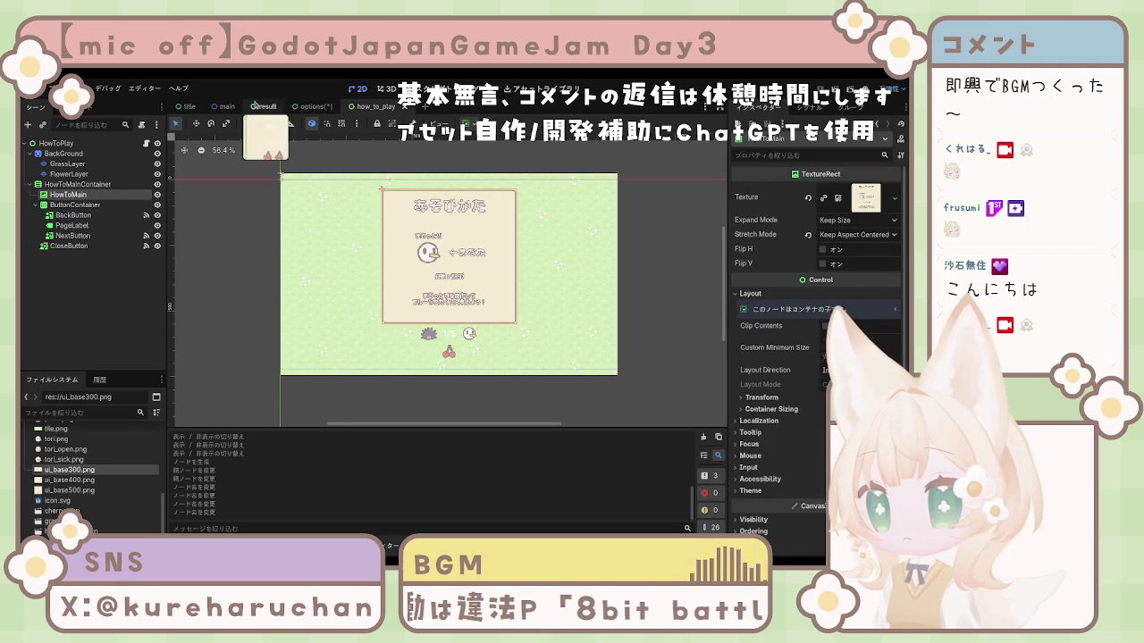
{"action": "left_click", "coordinate": [225, 107]}
{"action": "left_click", "coordinate": [188, 106]}
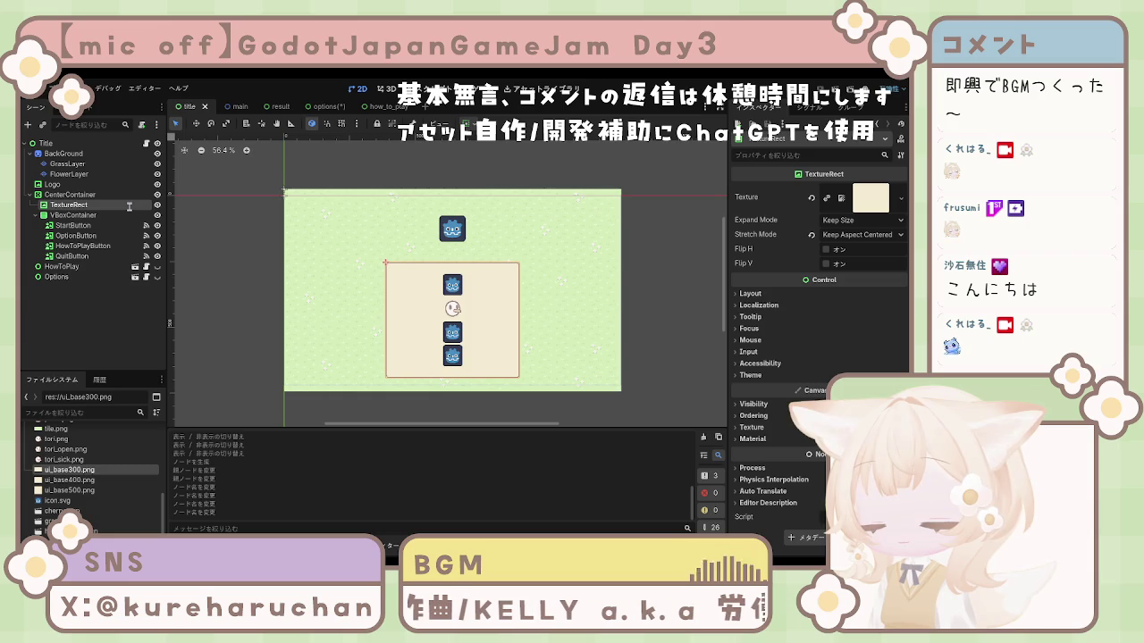
Rename the title texture to UIBaseTextureTitle and the result scene's UIBaseTexture02 to UIBaseTextureScore, then save
{"action": "type", "text": "UIBaseTextureTitle"}
{"action": "key", "text": "Return"}
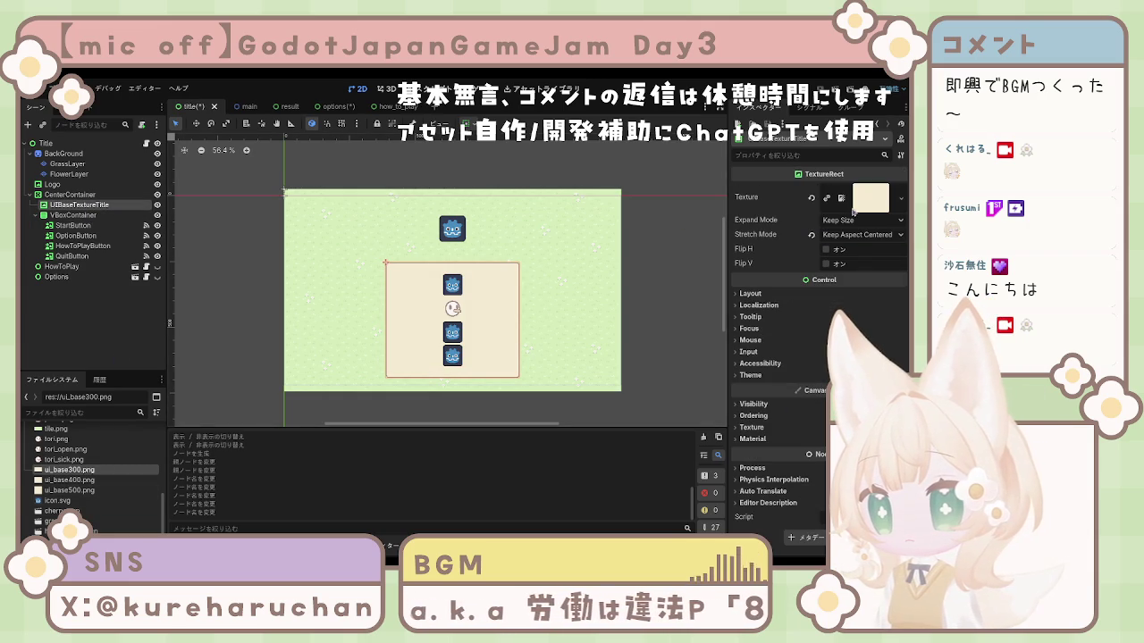
{"action": "left_click", "coordinate": [254, 105]}
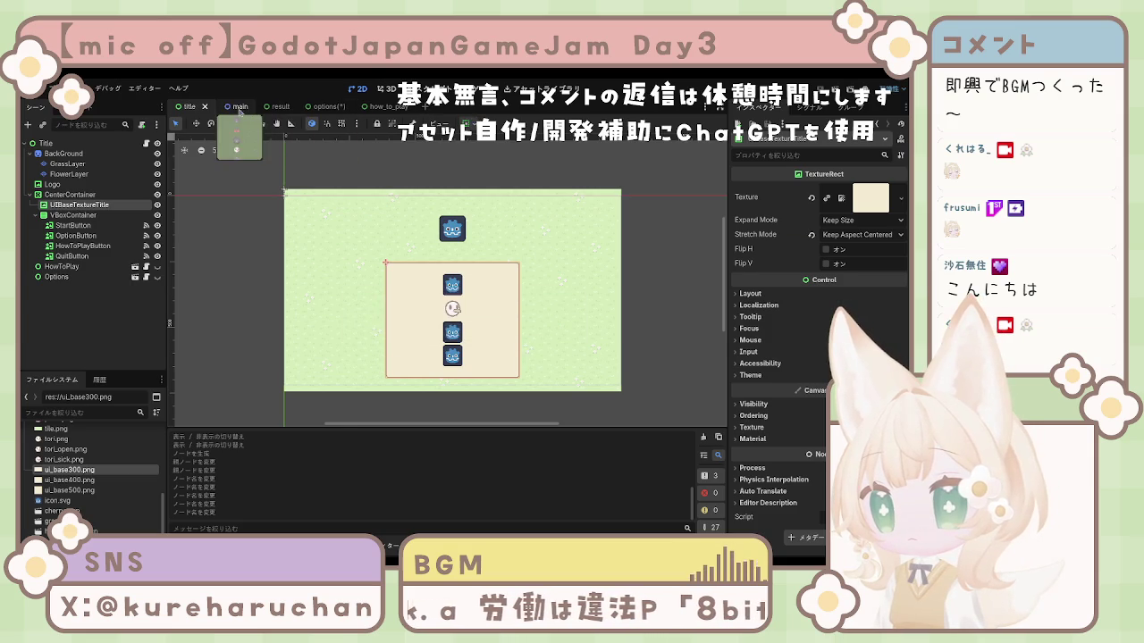
{"action": "left_click", "coordinate": [268, 106]}
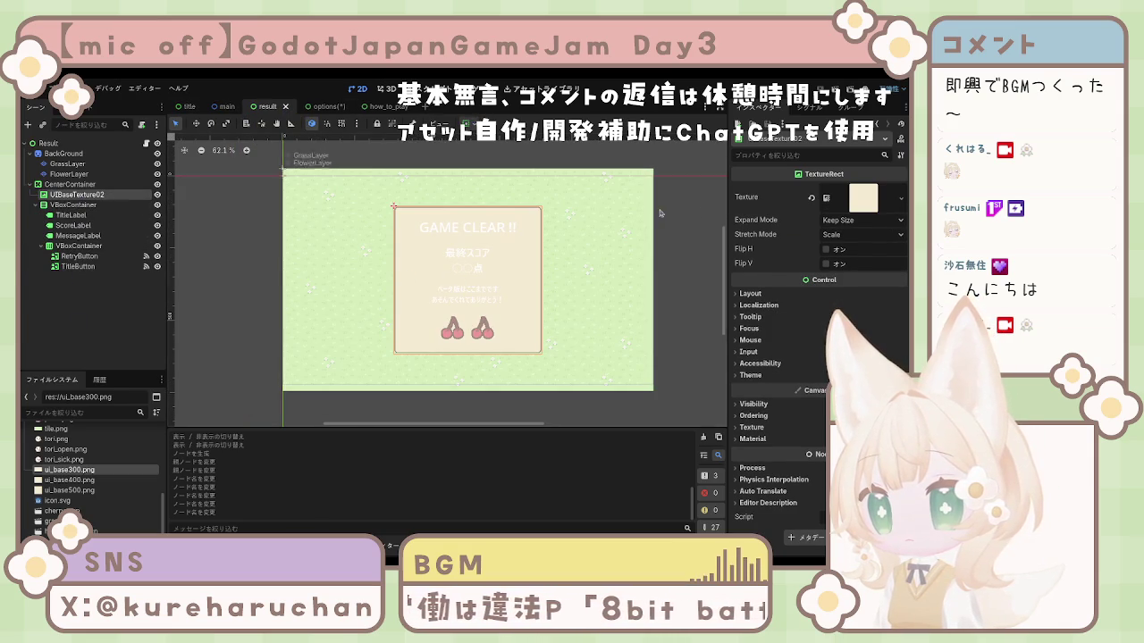
{"action": "left_click", "coordinate": [811, 198]}
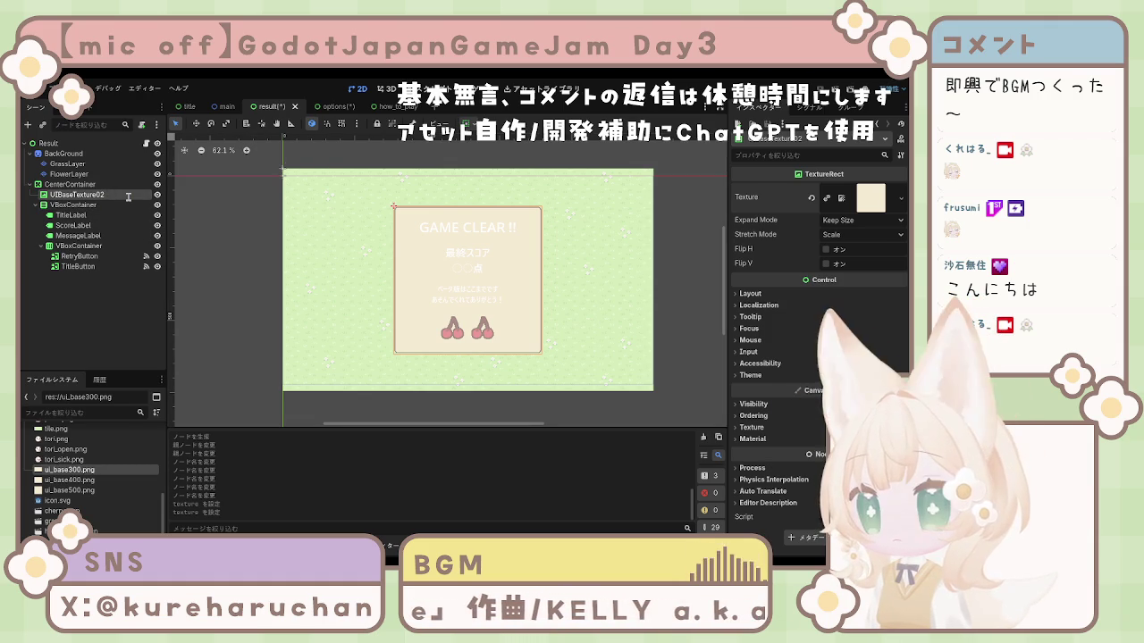
{"action": "type", "text": "Score"}
{"action": "key", "text": "Return"}
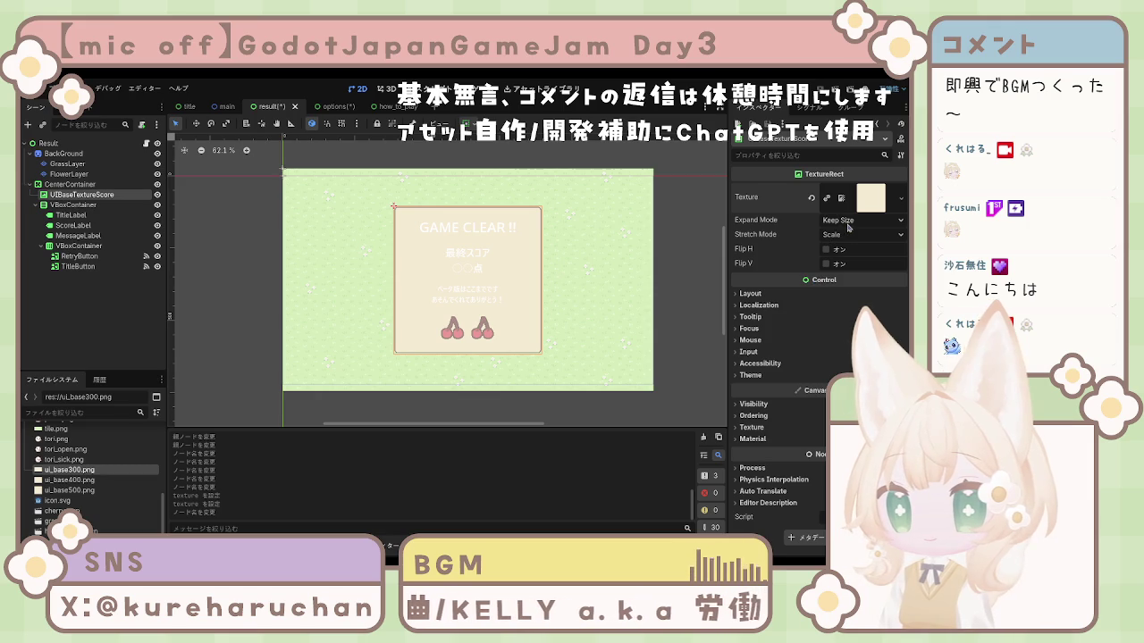
{"action": "key", "text": "ctrl+s"}
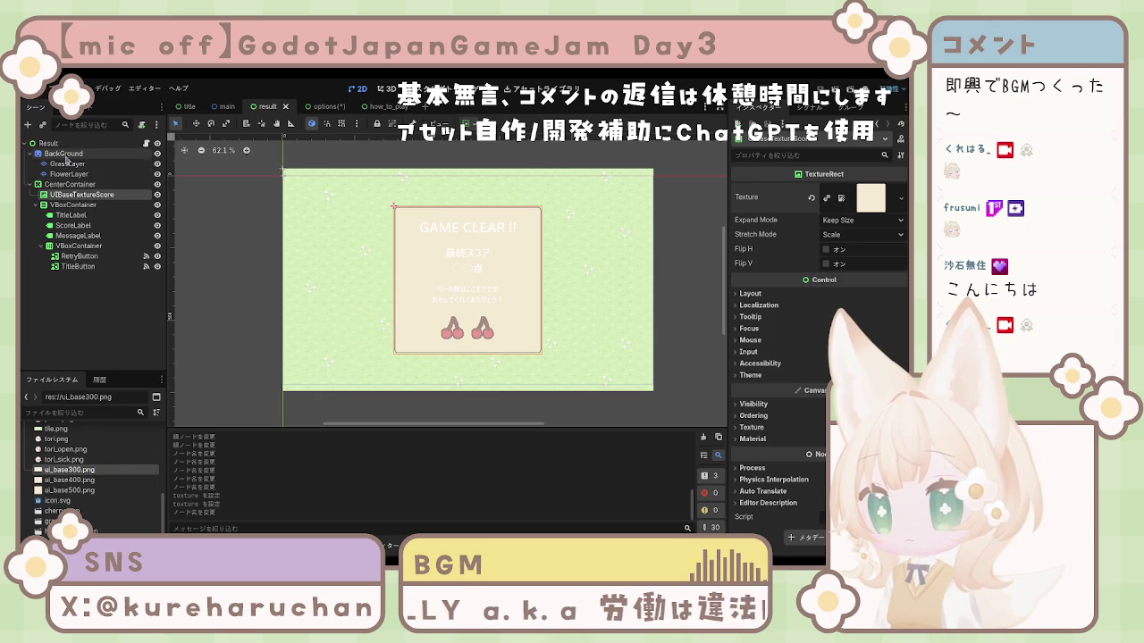
{"action": "left_click", "coordinate": [322, 108]}
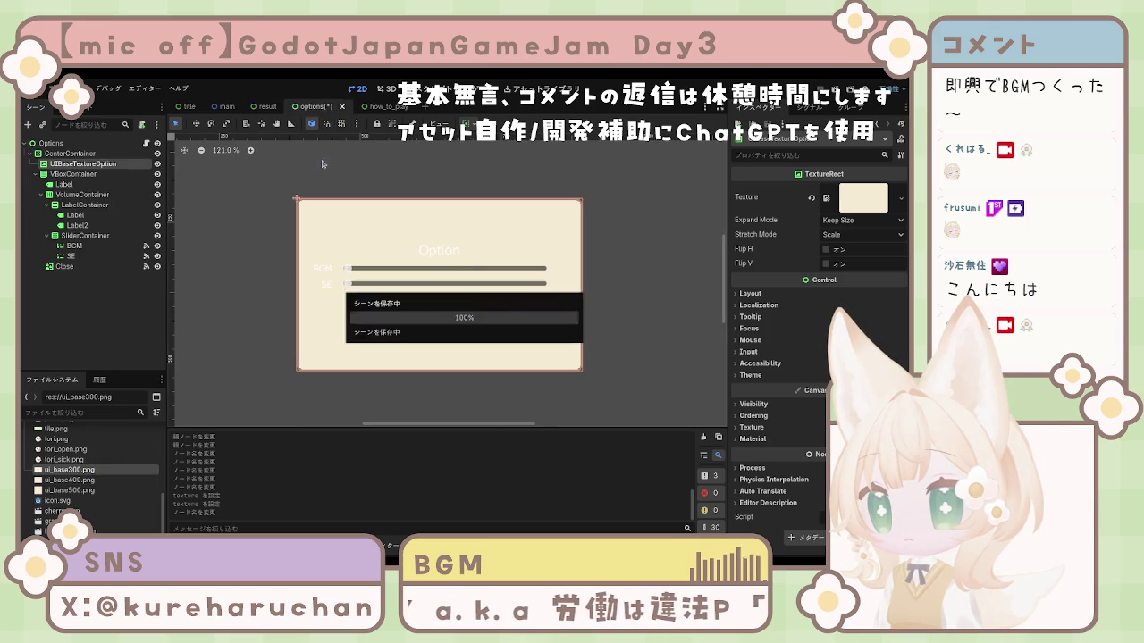
Clear and restore the options panel's cream texture, save, then test-run the game from the title scene
{"action": "left_click", "coordinate": [810, 199]}
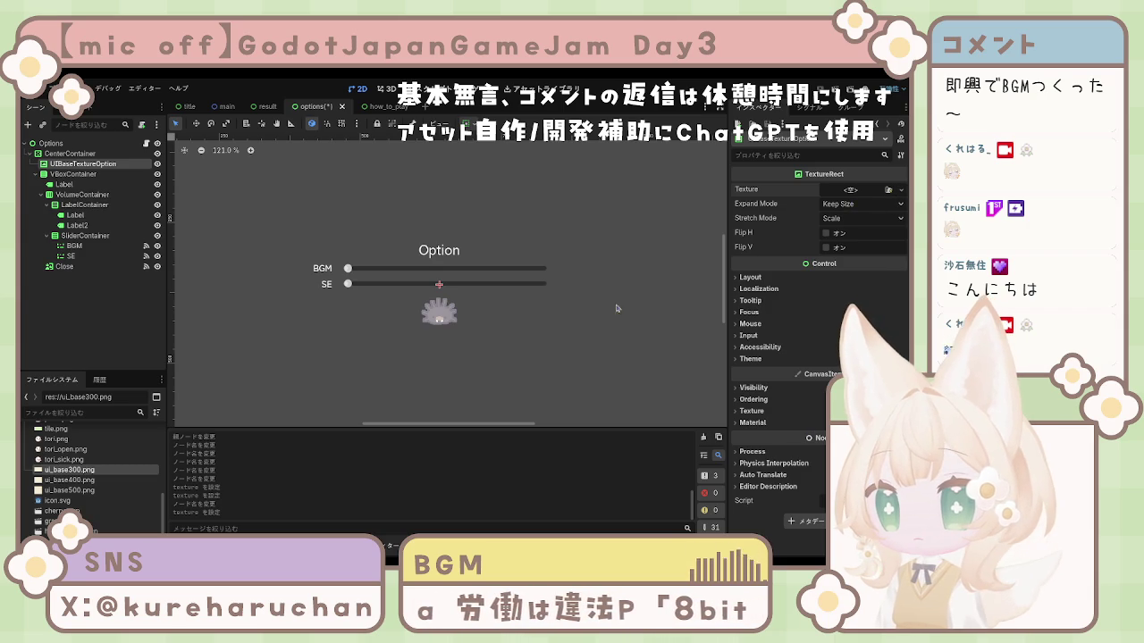
{"action": "key", "text": "ctrl+z"}
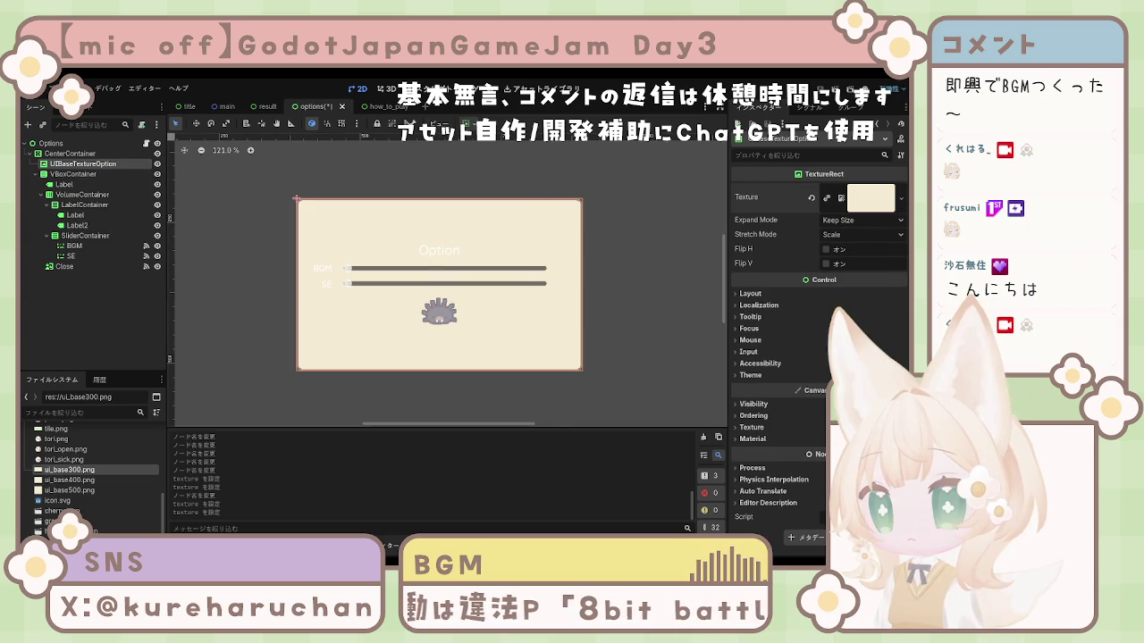
{"action": "key", "text": "ctrl+s"}
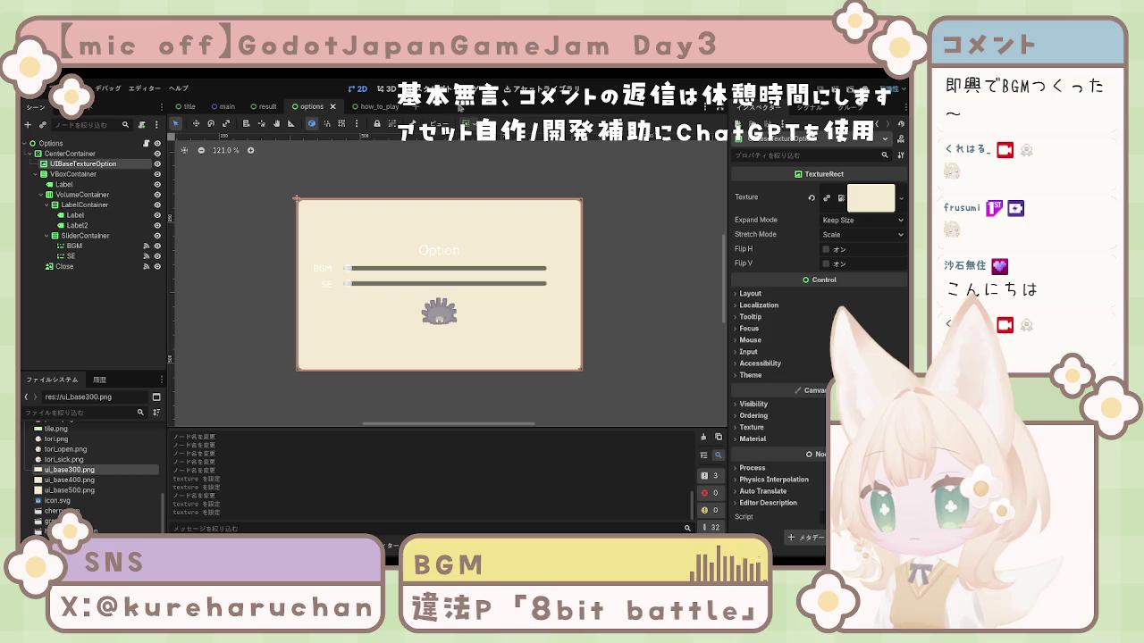
{"action": "left_click", "coordinate": [188, 106]}
{"action": "key", "text": "F5"}
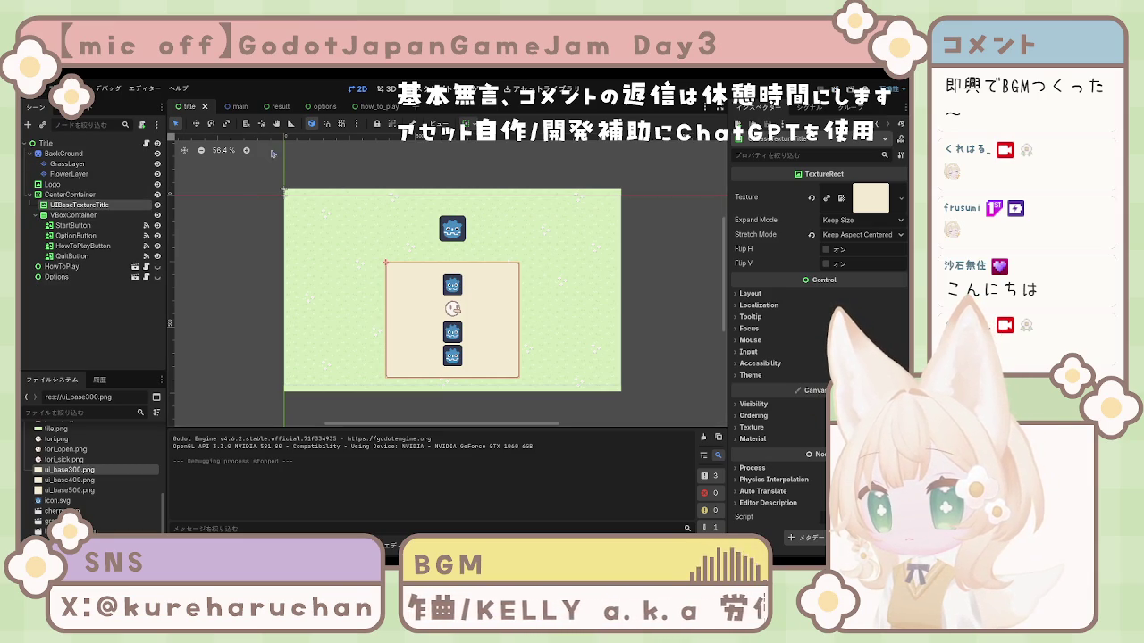
Set the options panel texture's Stretch Mode to Keep Aspect Centered
{"action": "left_click", "coordinate": [313, 108]}
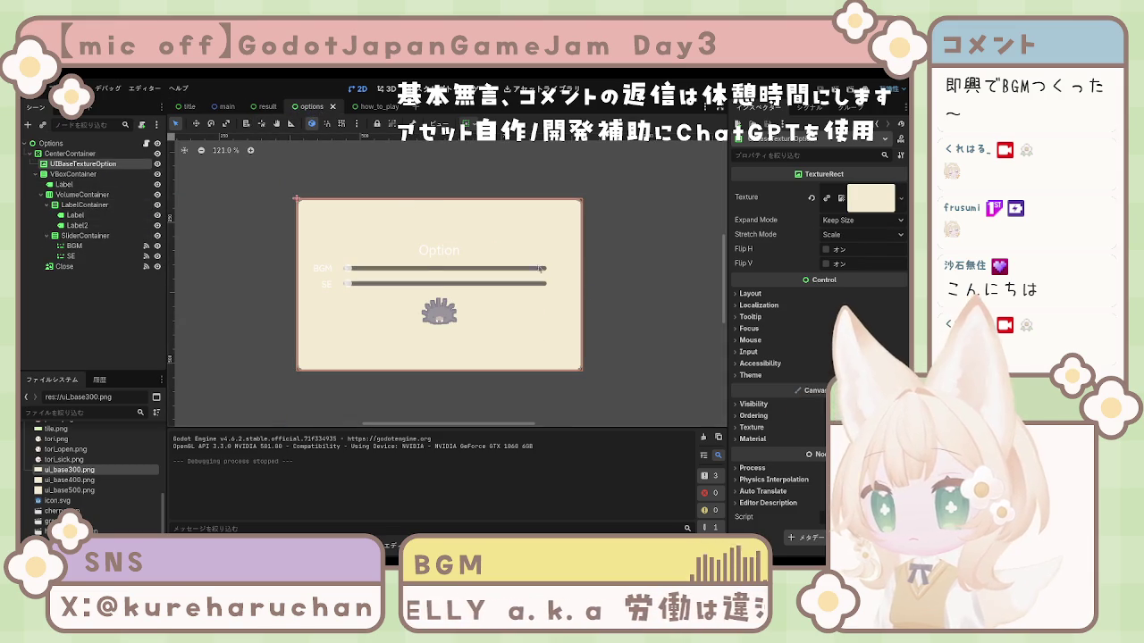
{"action": "left_click", "coordinate": [863, 234]}
{"action": "left_click", "coordinate": [857, 305]}
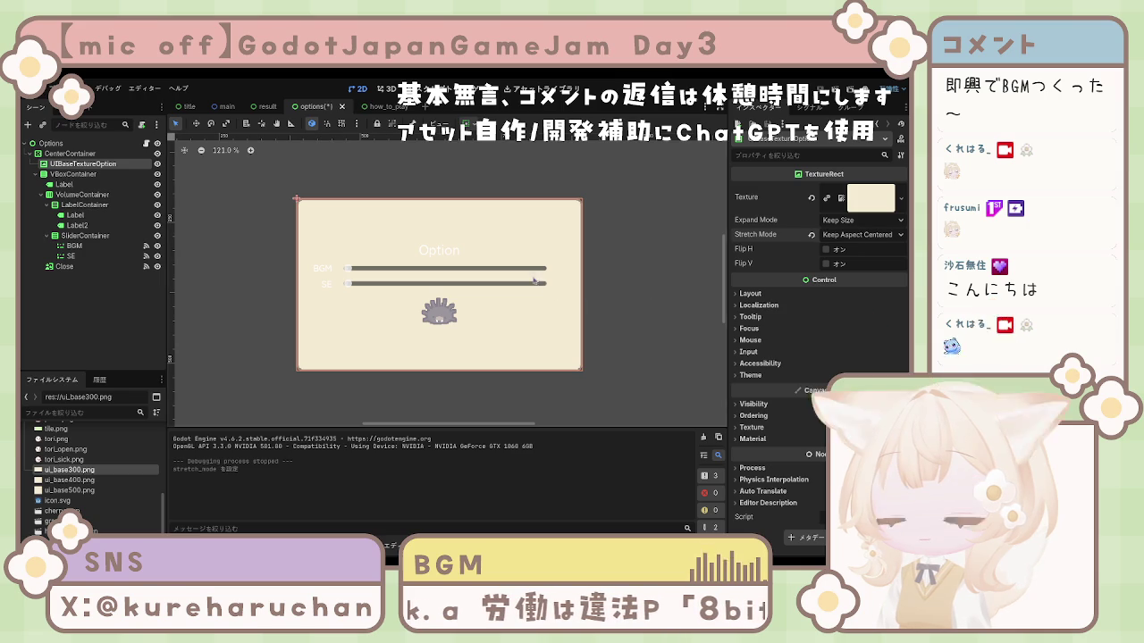
Review the CenterContainer and root Options node layouts, then move to the main scene
{"action": "left_click", "coordinate": [229, 155]}
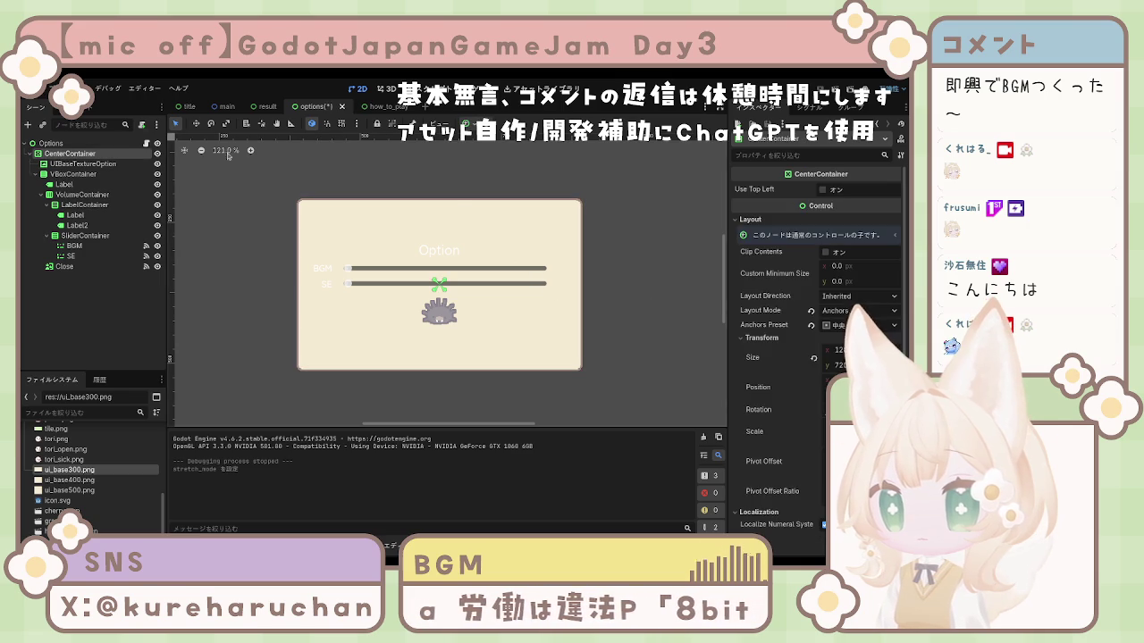
{"action": "left_click", "coordinate": [70, 144]}
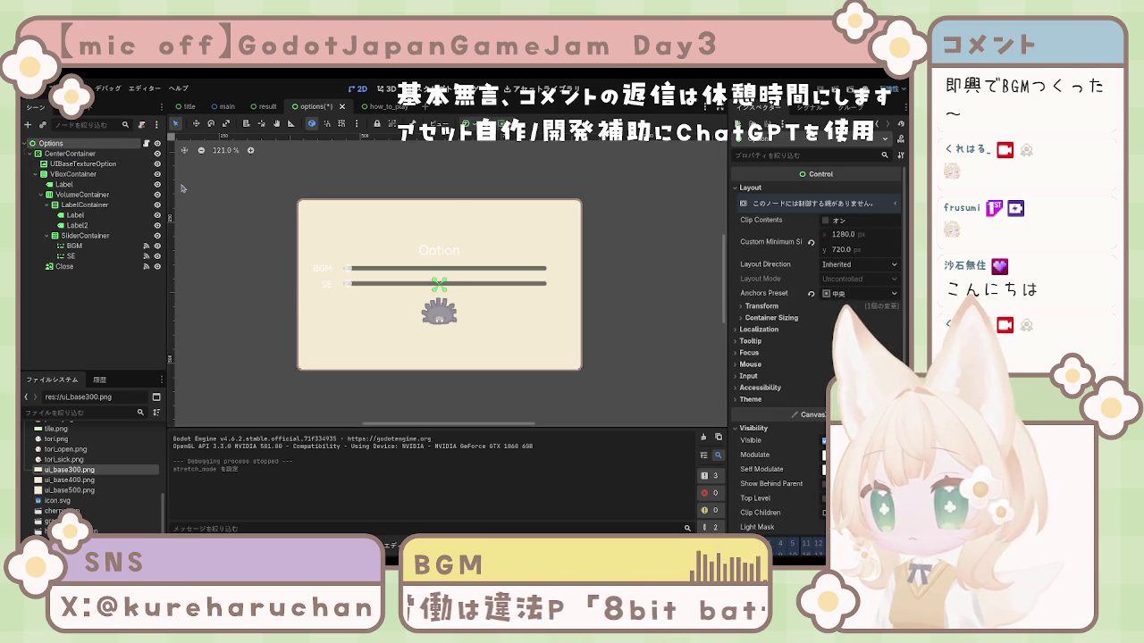
{"action": "left_click", "coordinate": [88, 157]}
{"action": "left_click", "coordinate": [86, 145]}
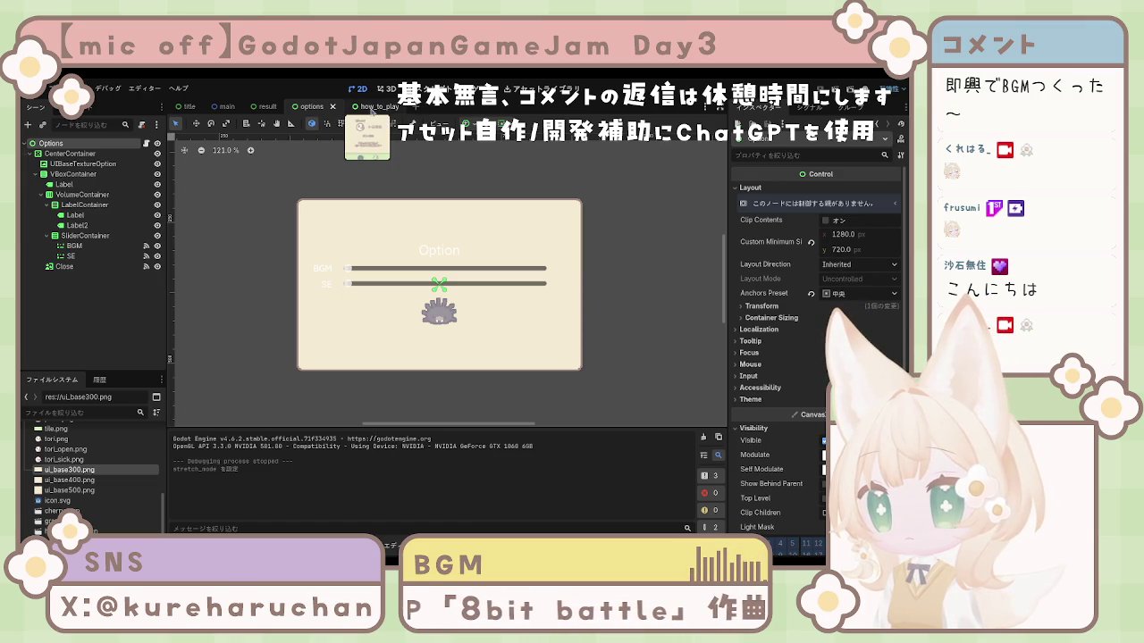
{"action": "left_click", "coordinate": [190, 109]}
{"action": "left_click", "coordinate": [233, 109]}
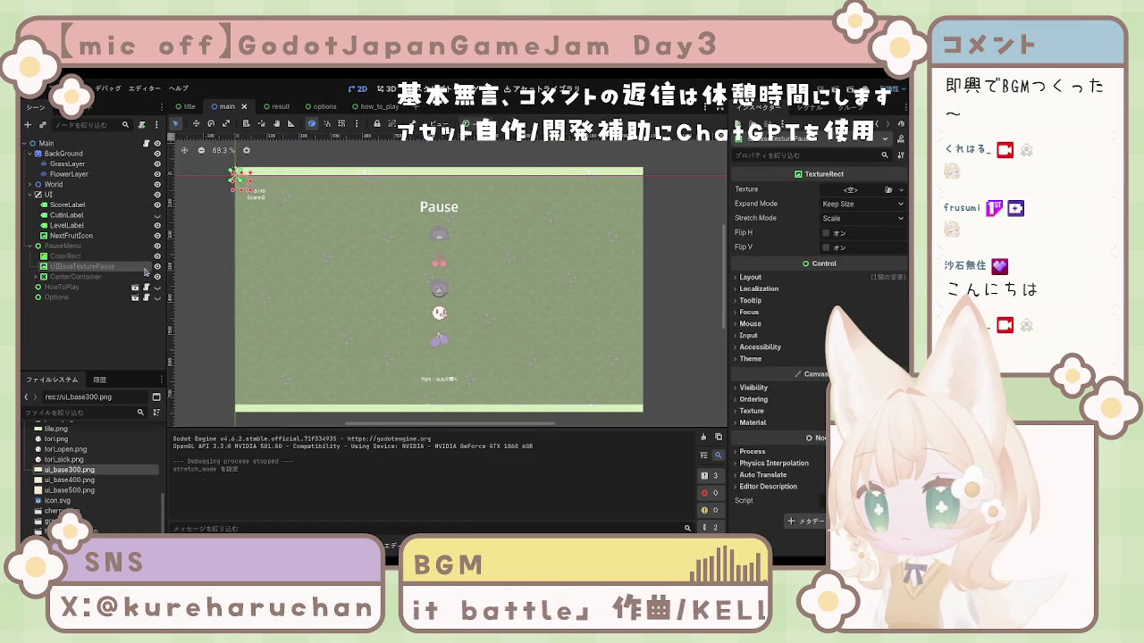
Make the Options panel visible in the main scene, select it, and turn on Clip Contents
{"action": "left_click", "coordinate": [158, 288]}
{"action": "left_click", "coordinate": [158, 287]}
{"action": "left_click", "coordinate": [159, 297]}
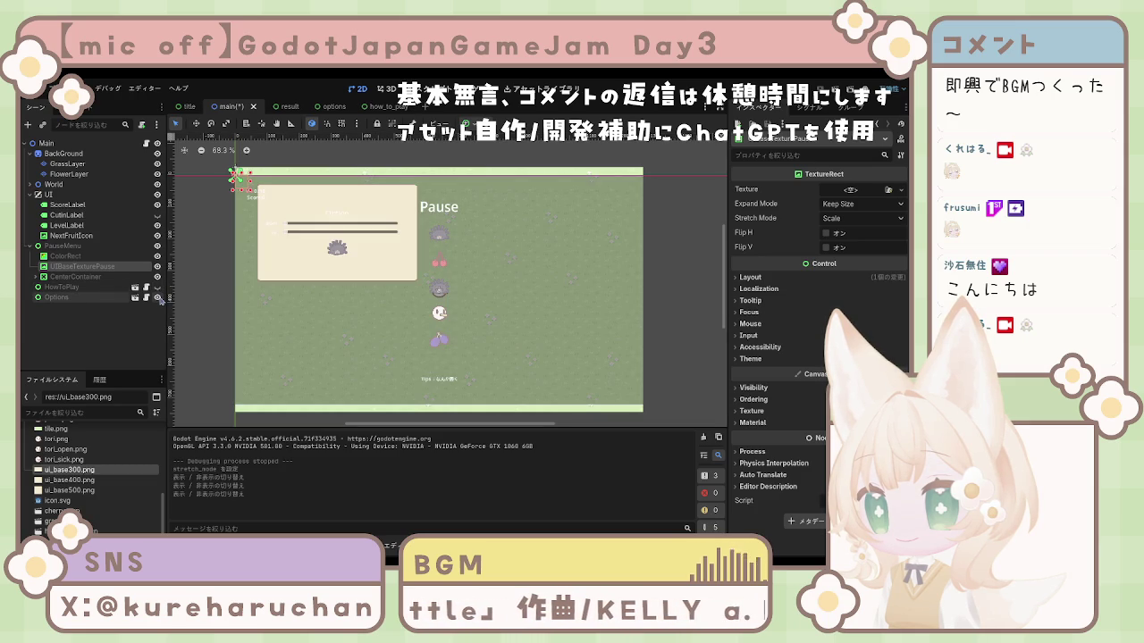
{"action": "left_click", "coordinate": [98, 297]}
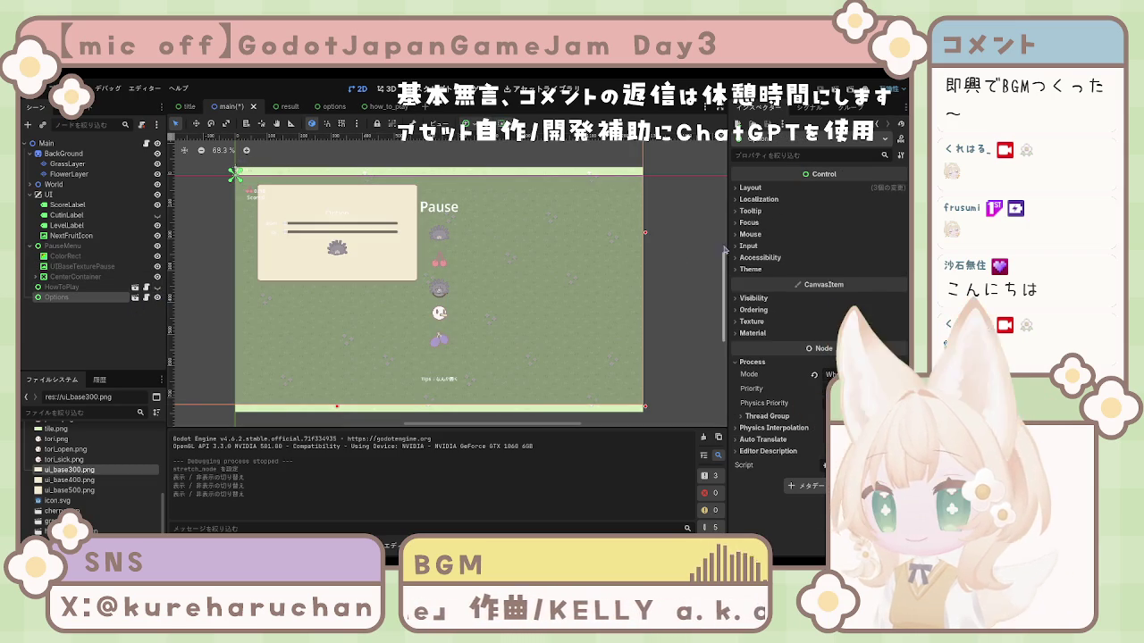
{"action": "left_click", "coordinate": [756, 189]}
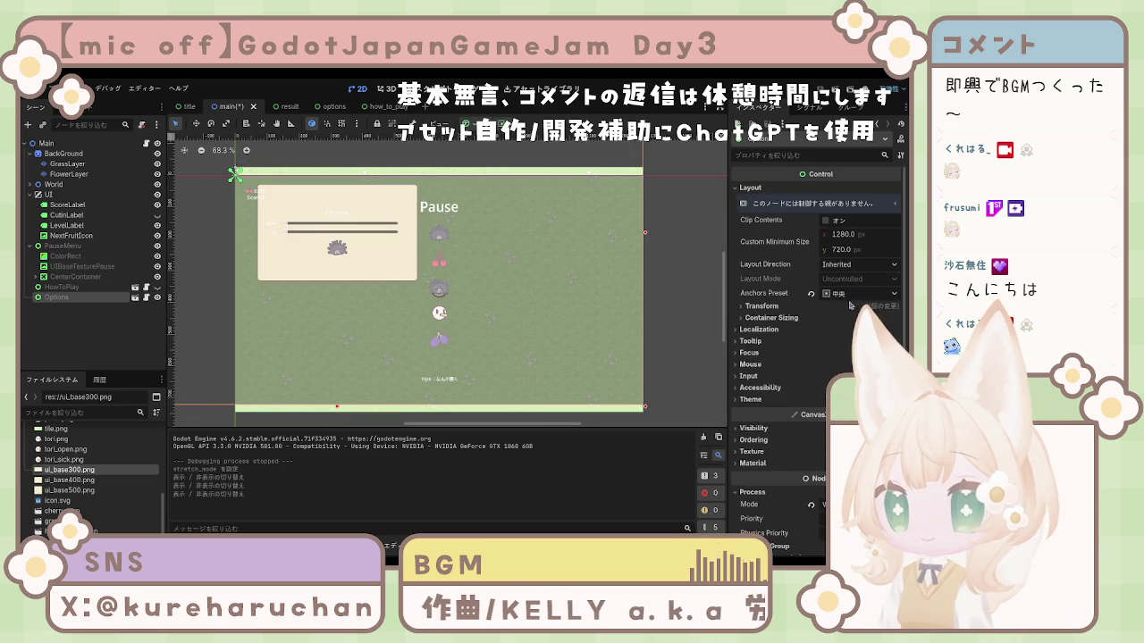
{"action": "left_click", "coordinate": [761, 305]}
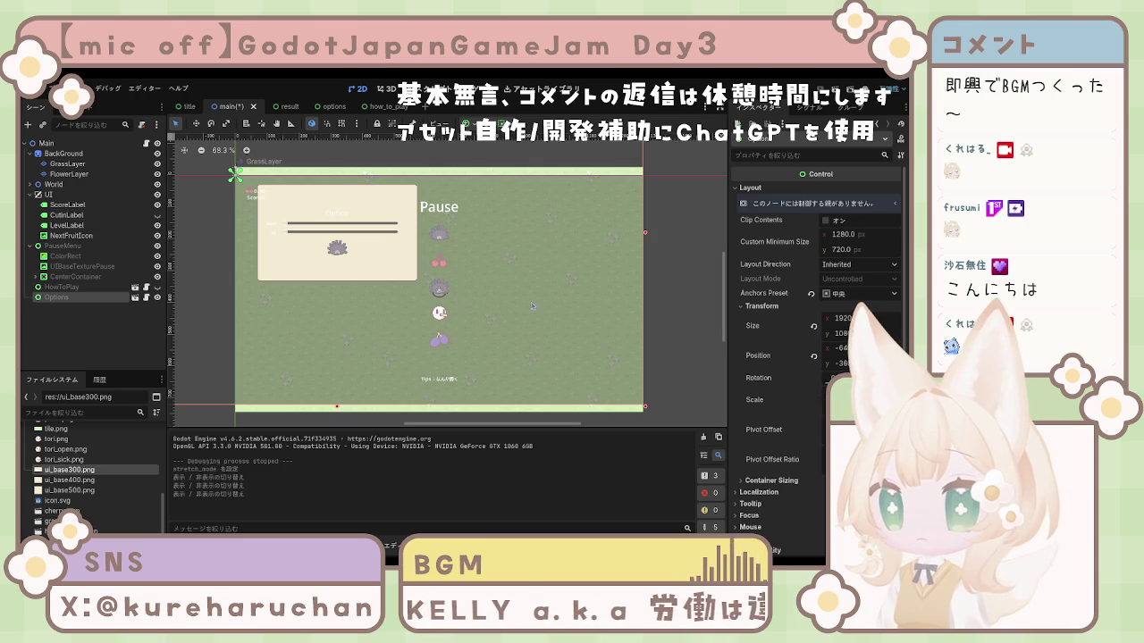
{"action": "left_click", "coordinate": [826, 220]}
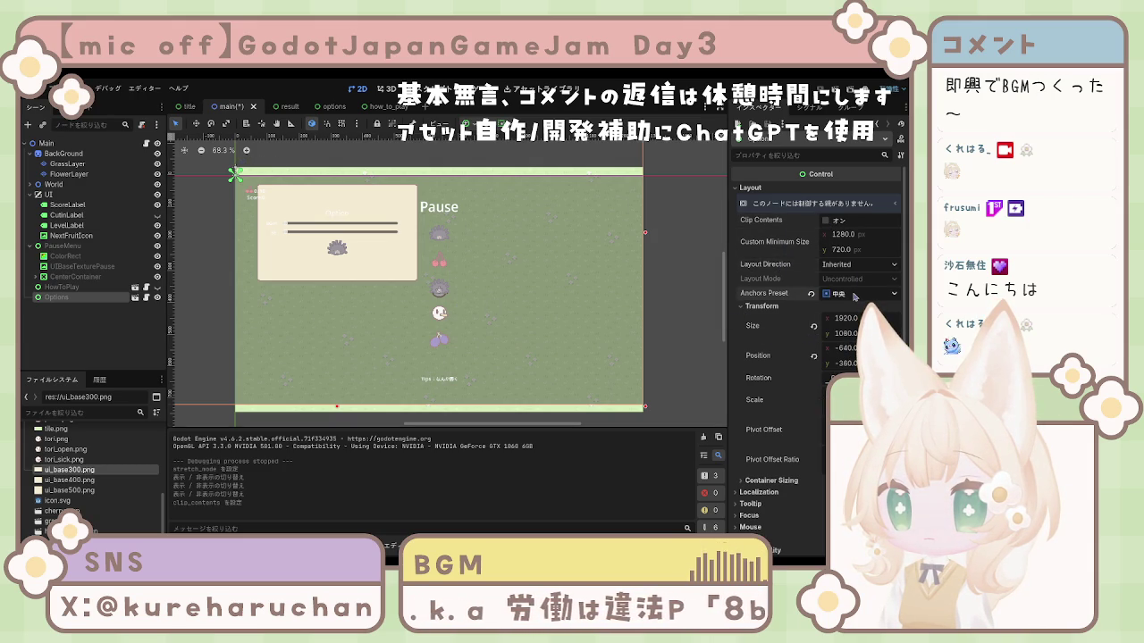
Try the Full Rect and Center anchor presets on Options, then undo them
{"action": "left_click", "coordinate": [856, 330]}
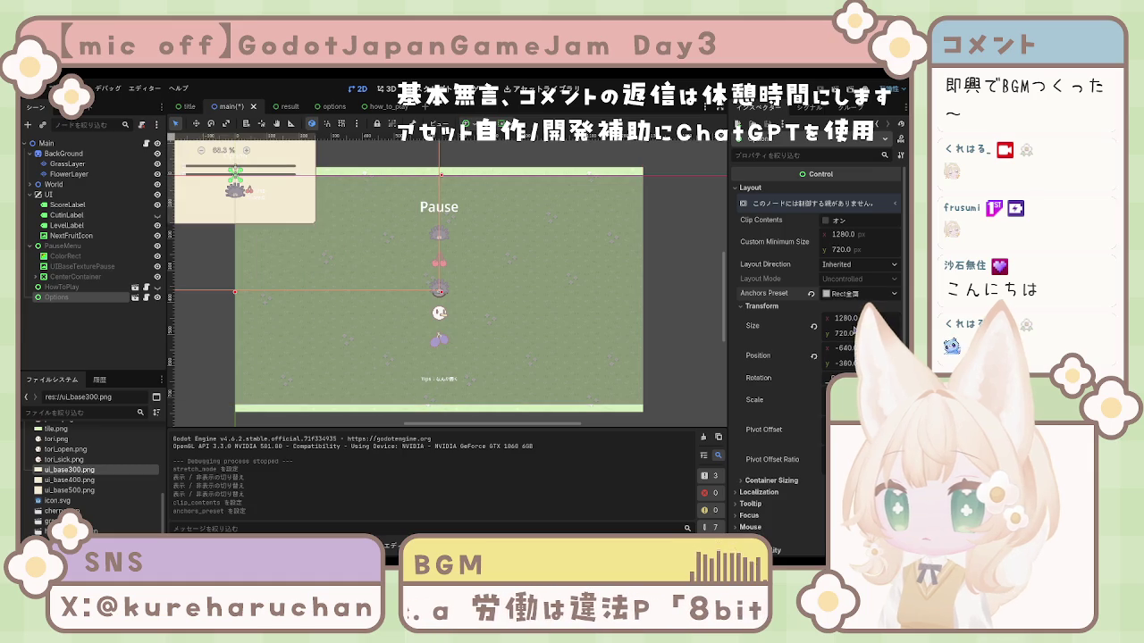
{"action": "left_click", "coordinate": [858, 293]}
{"action": "left_click", "coordinate": [831, 360]}
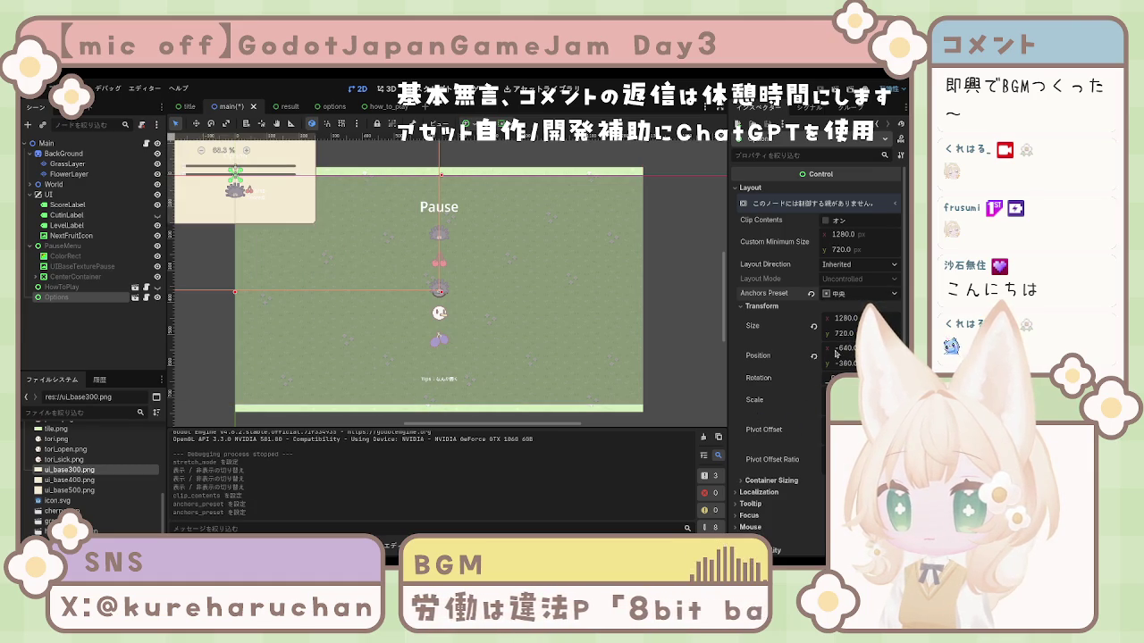
{"action": "key", "text": "ctrl+z"}
{"action": "key", "text": "ctrl+z"}
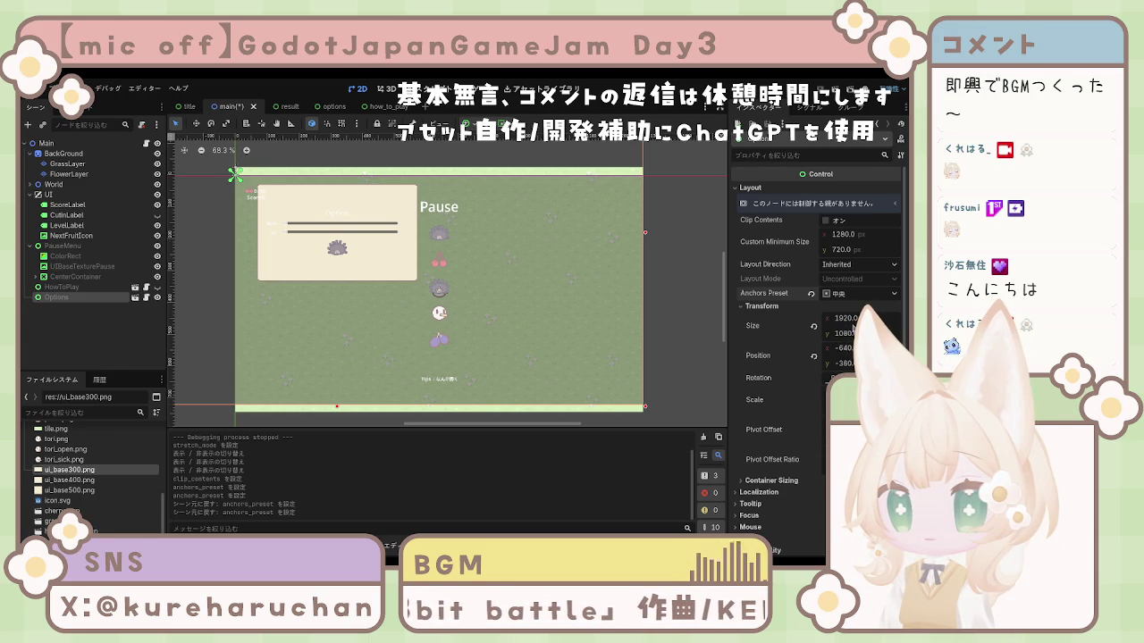
Size the Options panel to 1280 × 720 with its position reset to 0, 0
{"action": "left_click", "coordinate": [846, 318]}
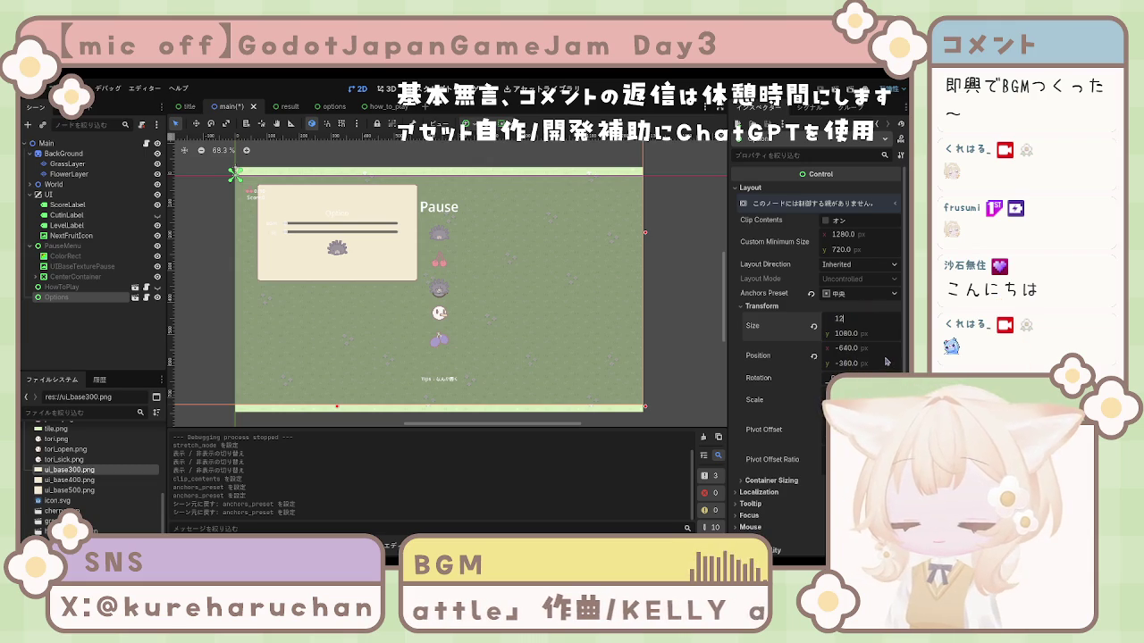
{"action": "type", "text": "1280"}
{"action": "key", "text": "Return"}
{"action": "key", "text": "Tab"}
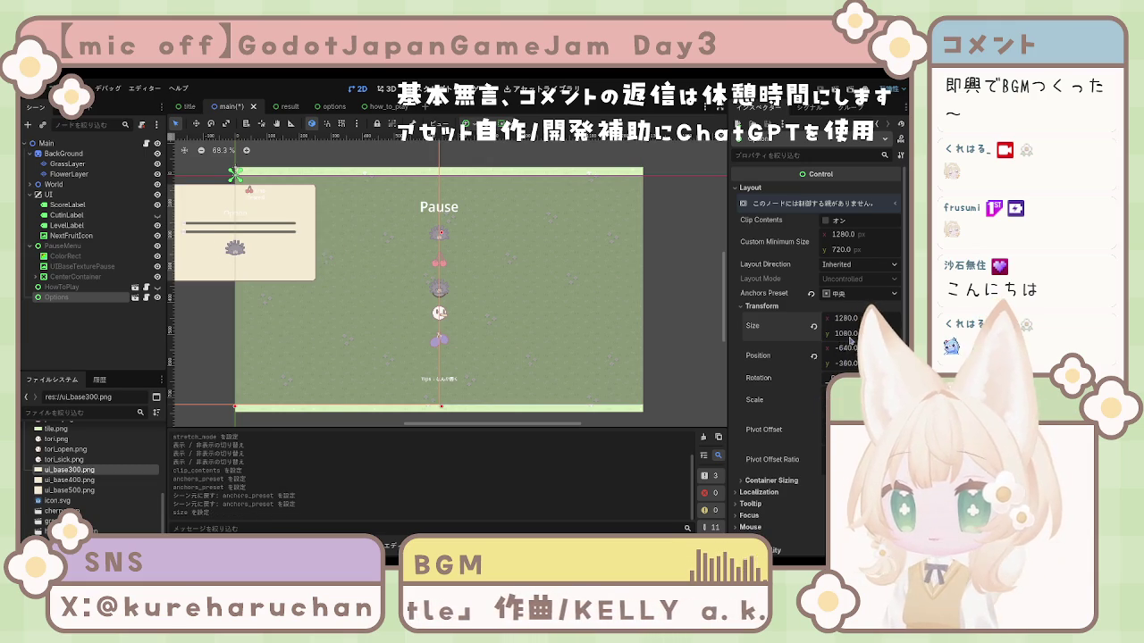
{"action": "left_click", "coordinate": [813, 355]}
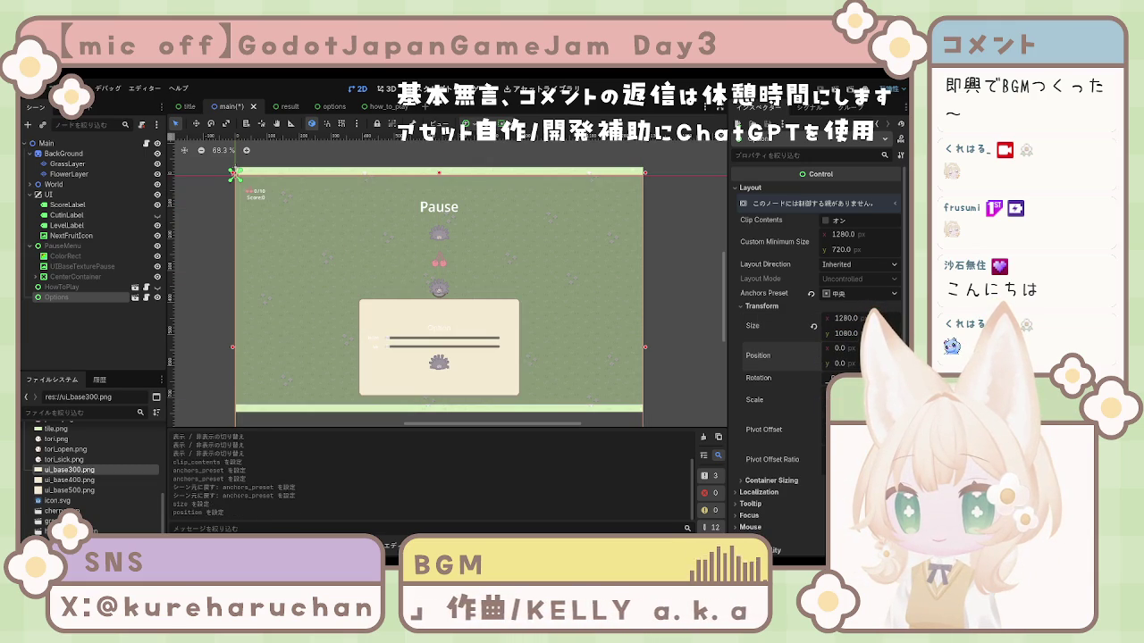
{"action": "type", "text": "720"}
{"action": "key", "text": "Return"}
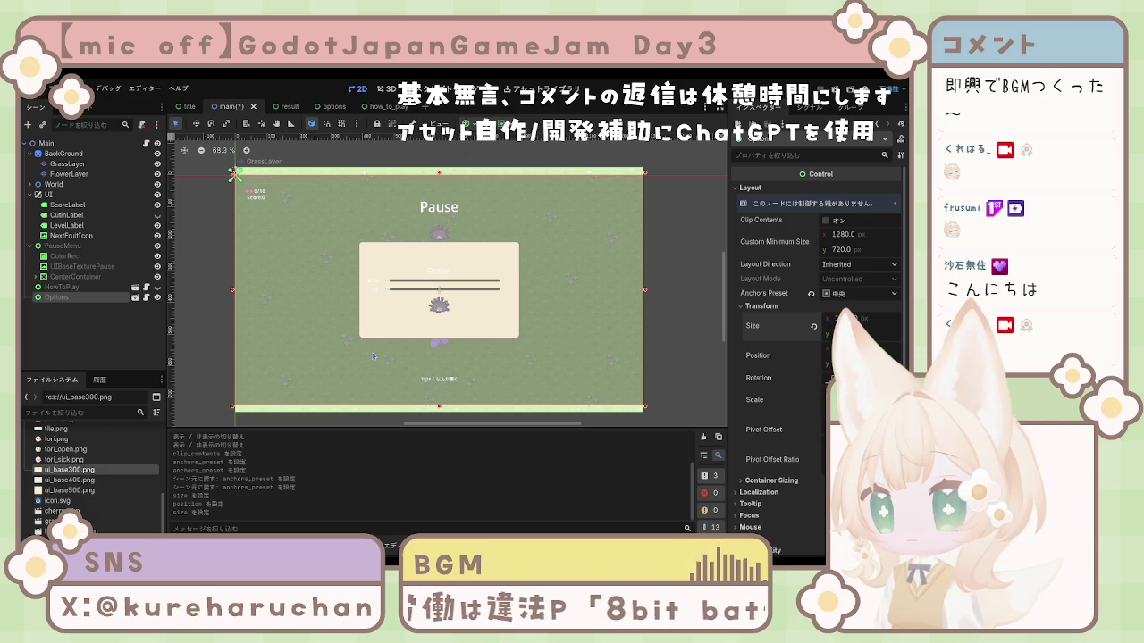
Reselect Options, clear the selection, and save the main scene
{"action": "left_click", "coordinate": [97, 299]}
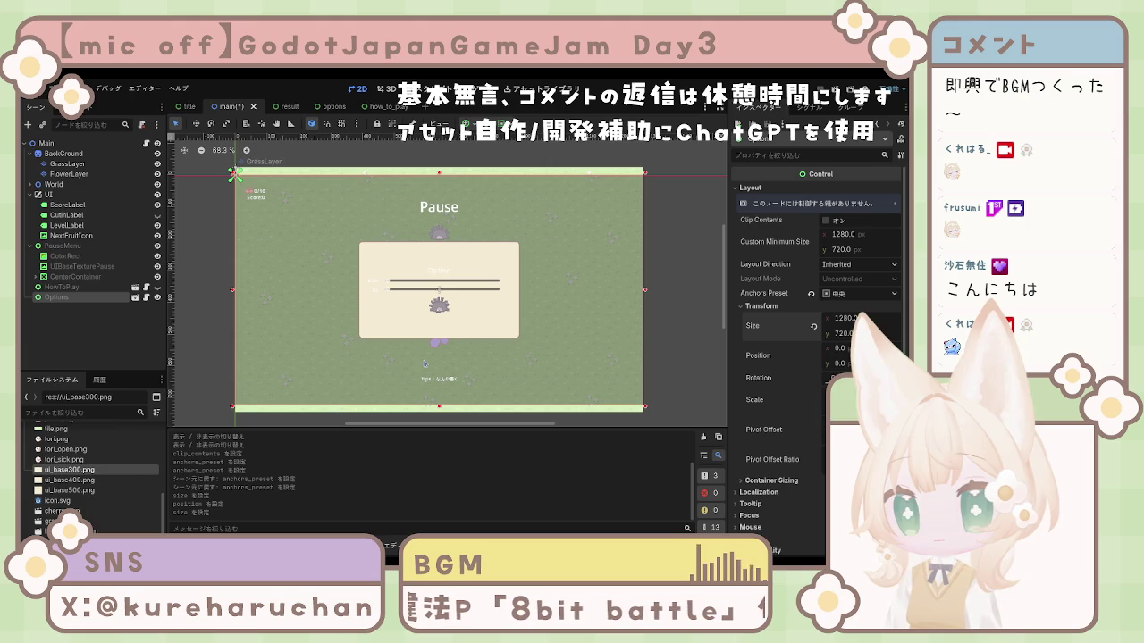
{"action": "left_click", "coordinate": [397, 346]}
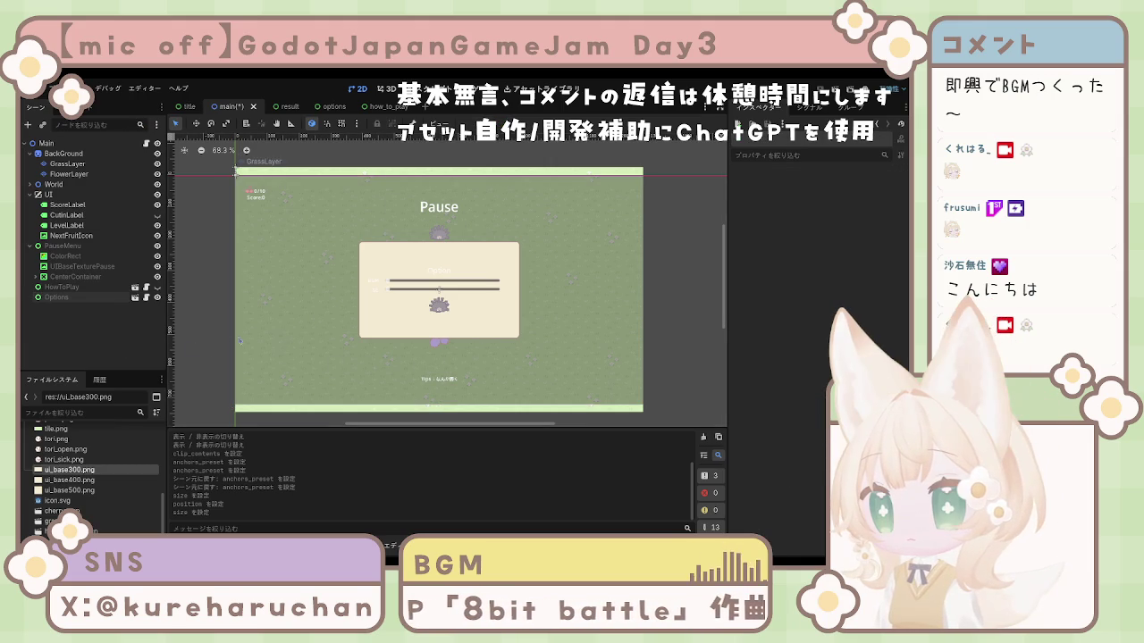
{"action": "key", "text": "ctrl+s"}
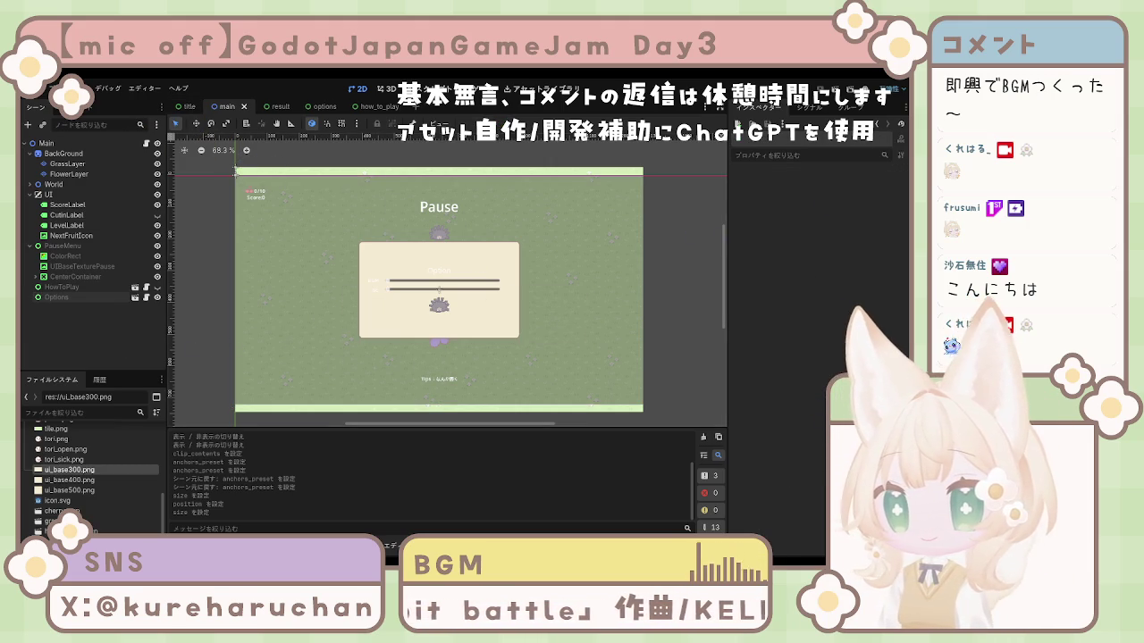
Test-run the game, stop it, then hide the Options and PauseMenu nodes and save
{"action": "left_click", "coordinate": [835, 90]}
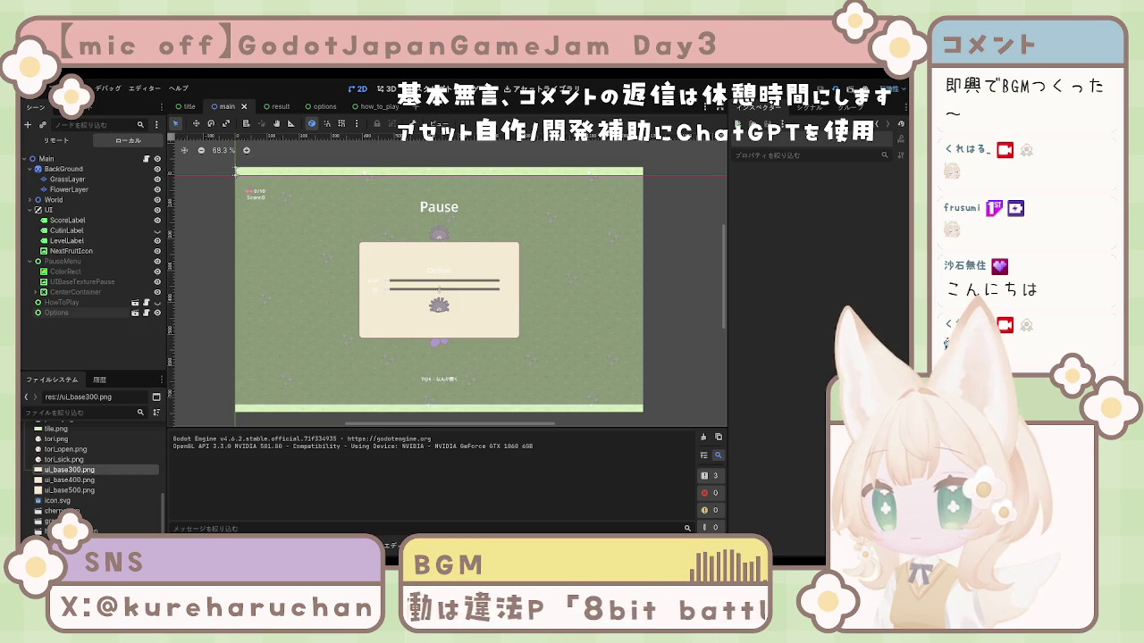
{"action": "key", "text": "F8"}
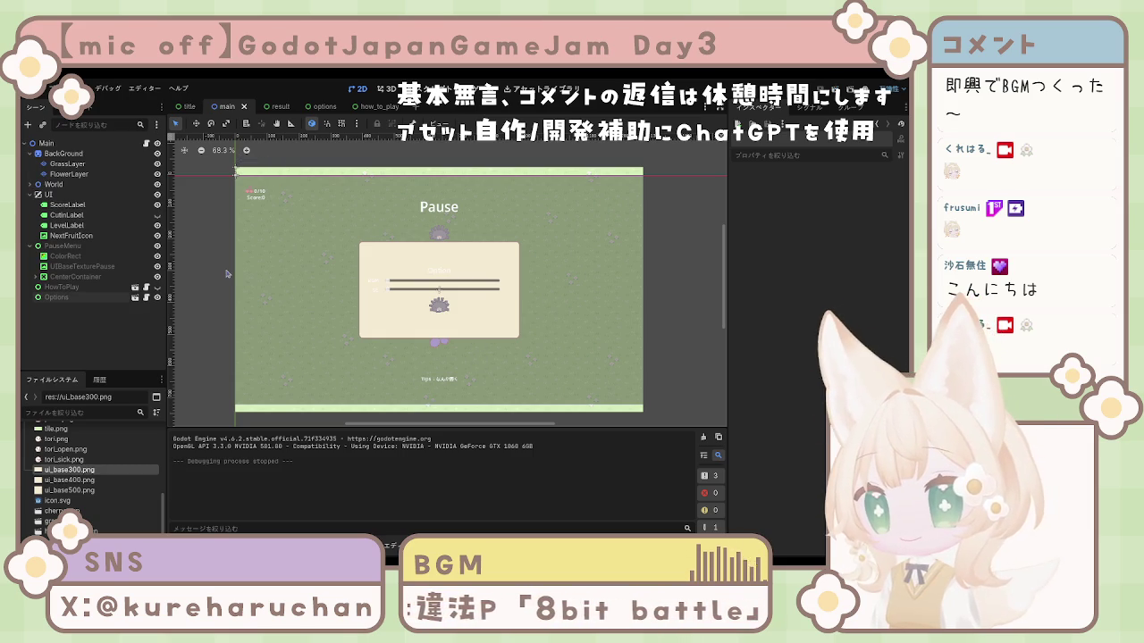
{"action": "left_click", "coordinate": [157, 298]}
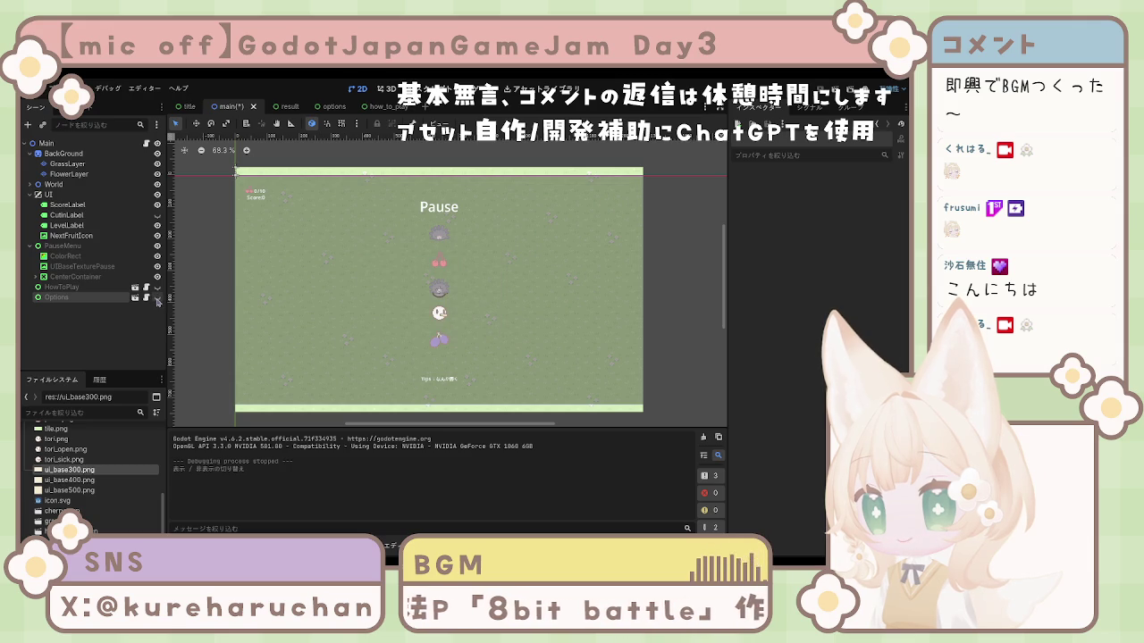
{"action": "left_click", "coordinate": [158, 247]}
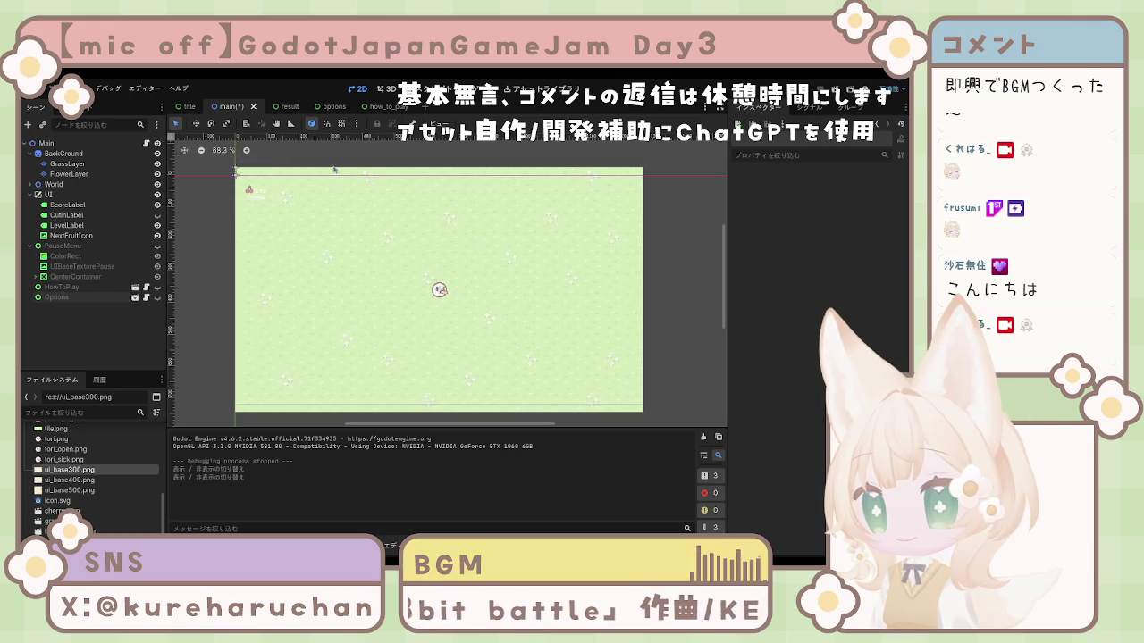
{"action": "key", "text": "ctrl+s"}
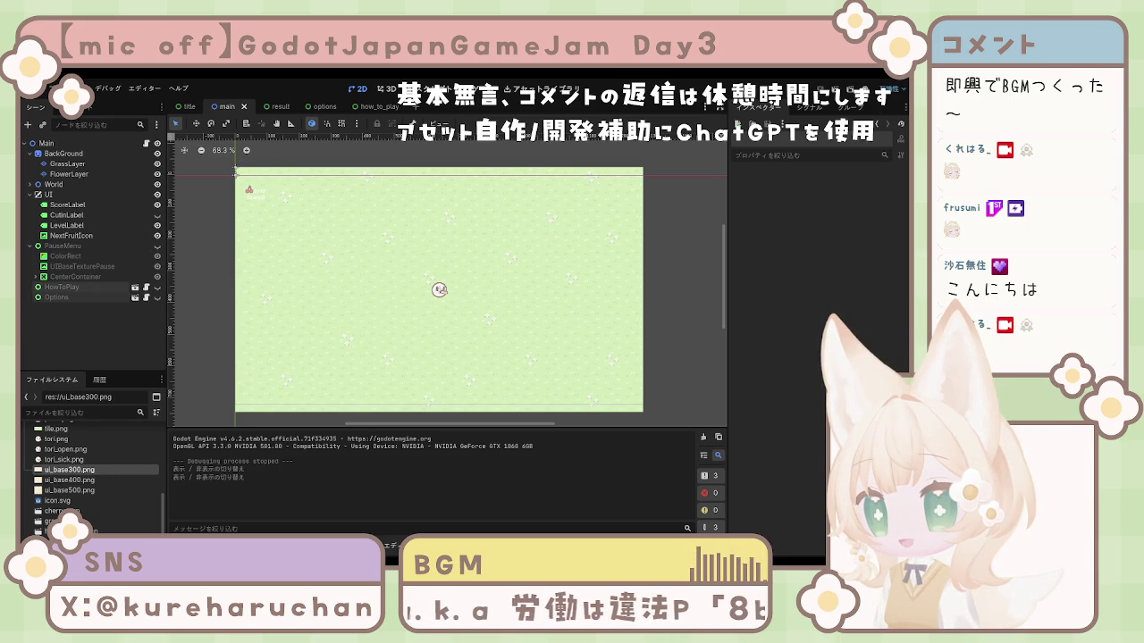
Set the UI CanvasLayer's Layer from 1 to 0 and save the main scene
{"action": "left_click", "coordinate": [66, 195]}
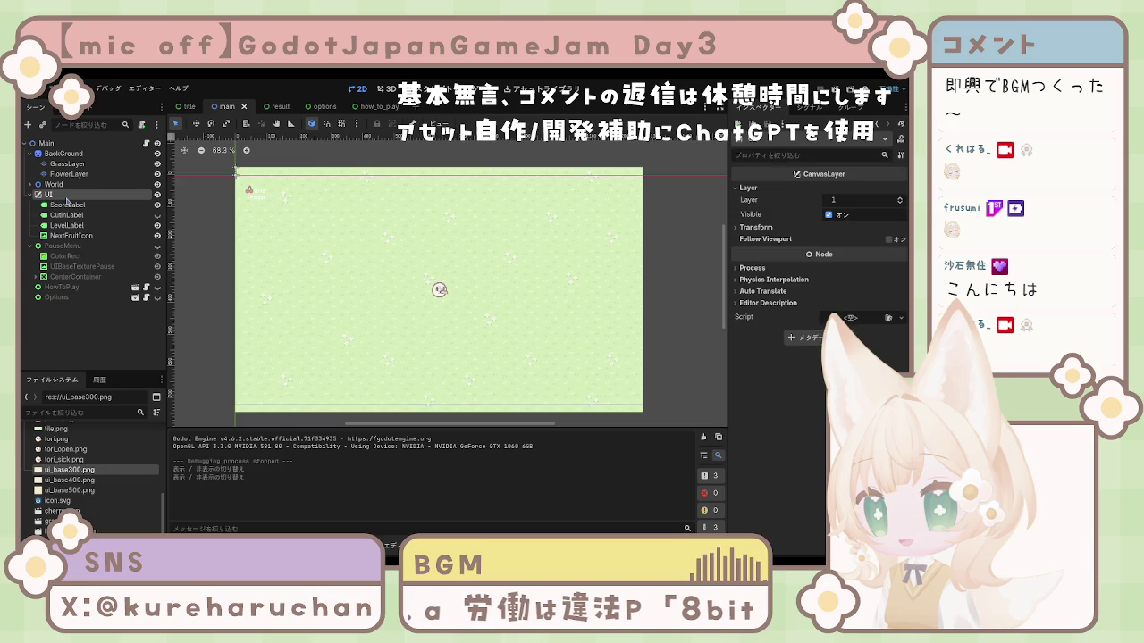
{"action": "left_click", "coordinate": [66, 204]}
{"action": "left_click", "coordinate": [62, 194]}
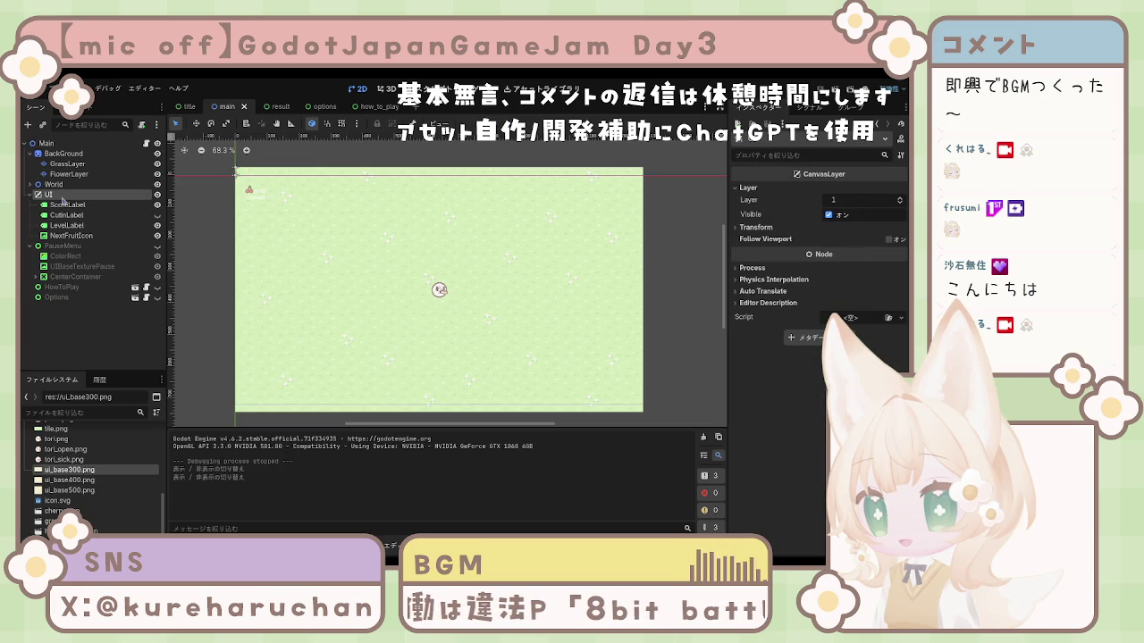
{"action": "left_click", "coordinate": [900, 204]}
{"action": "left_click", "coordinate": [637, 273]}
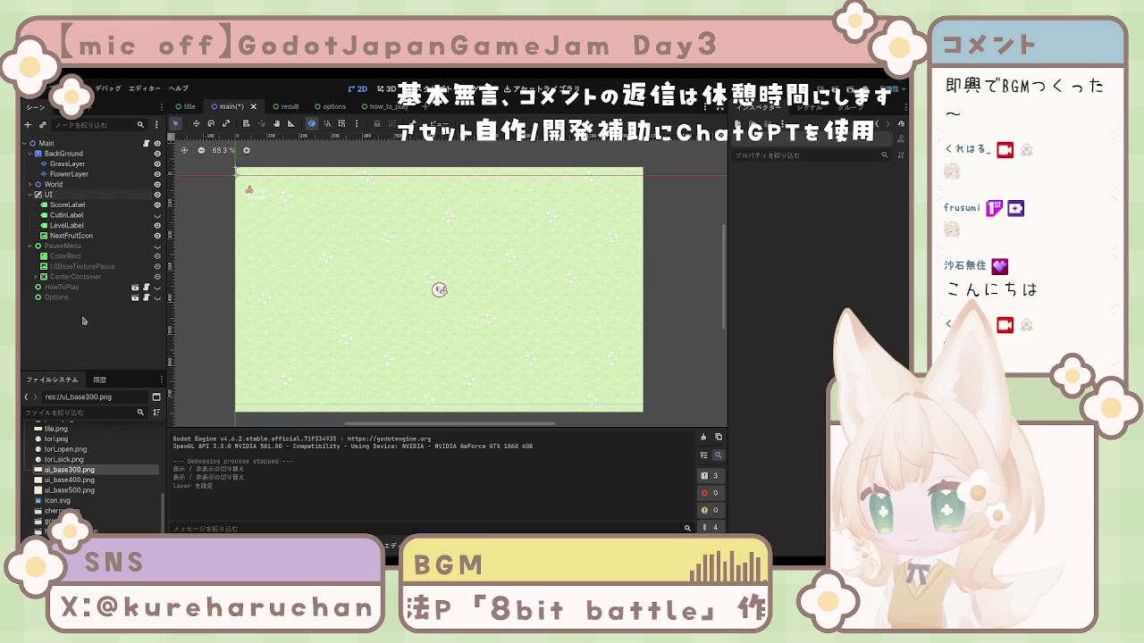
{"action": "key", "text": "ctrl+s"}
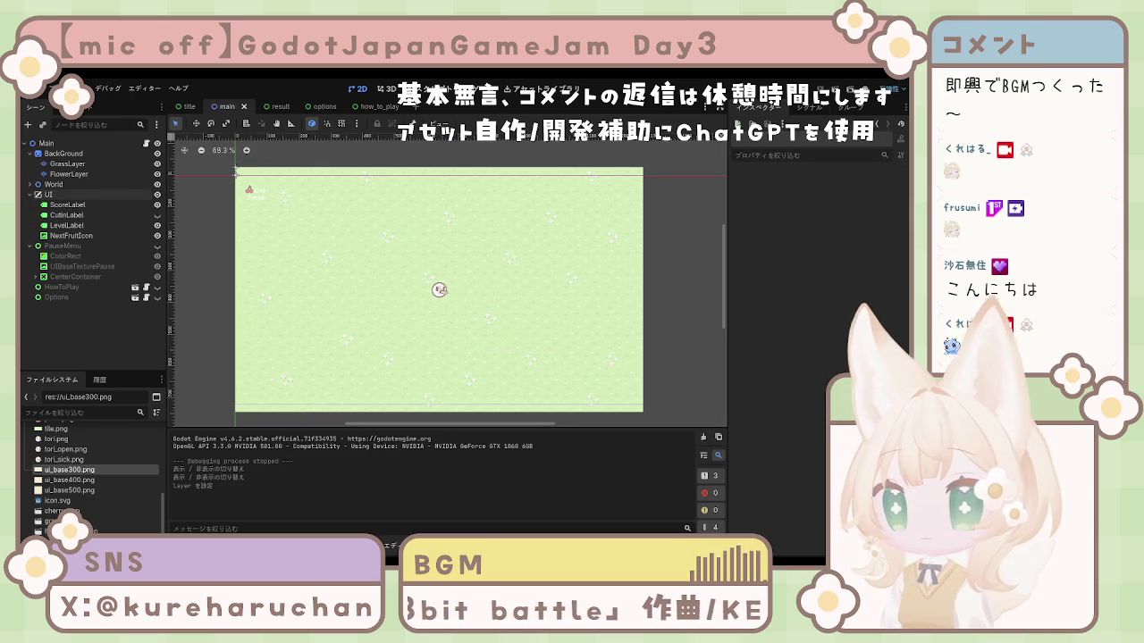
Test-run the change, then review the NextFruitIcon, CutinLabel and ScoreLabel nodes
{"action": "key", "text": "F5"}
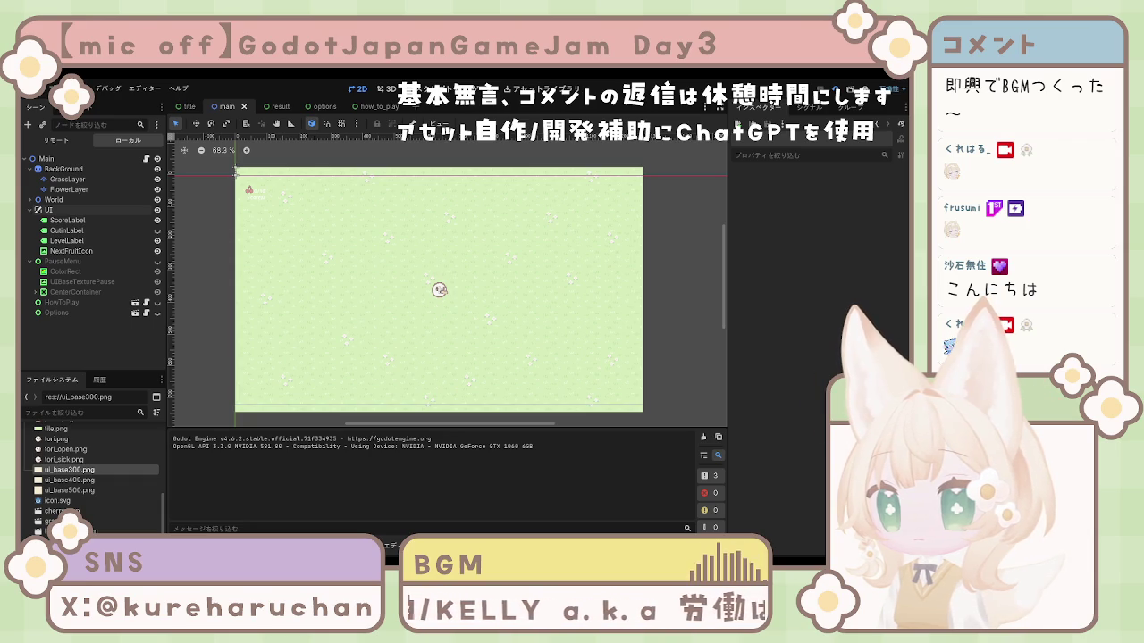
{"action": "key", "text": "F8"}
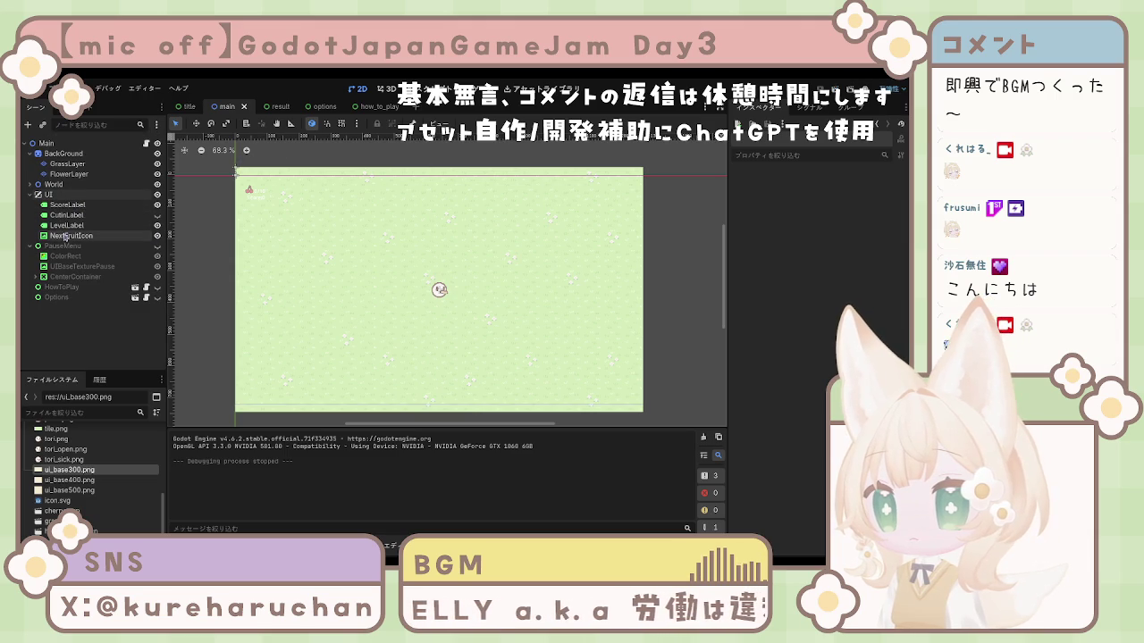
{"action": "left_click", "coordinate": [65, 237]}
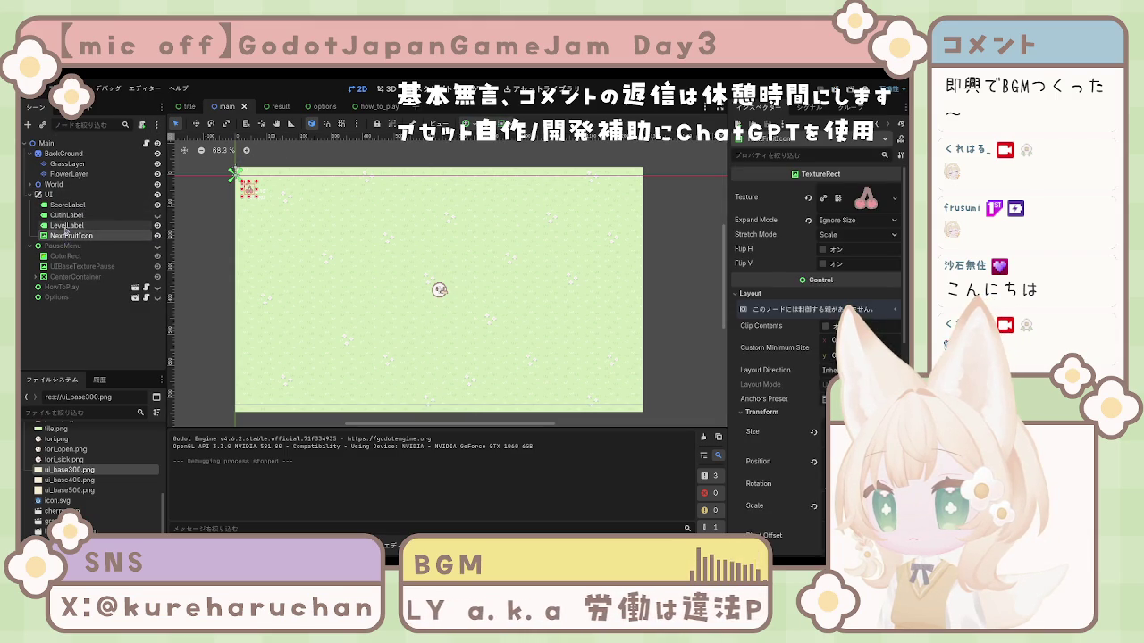
{"action": "left_click", "coordinate": [64, 215]}
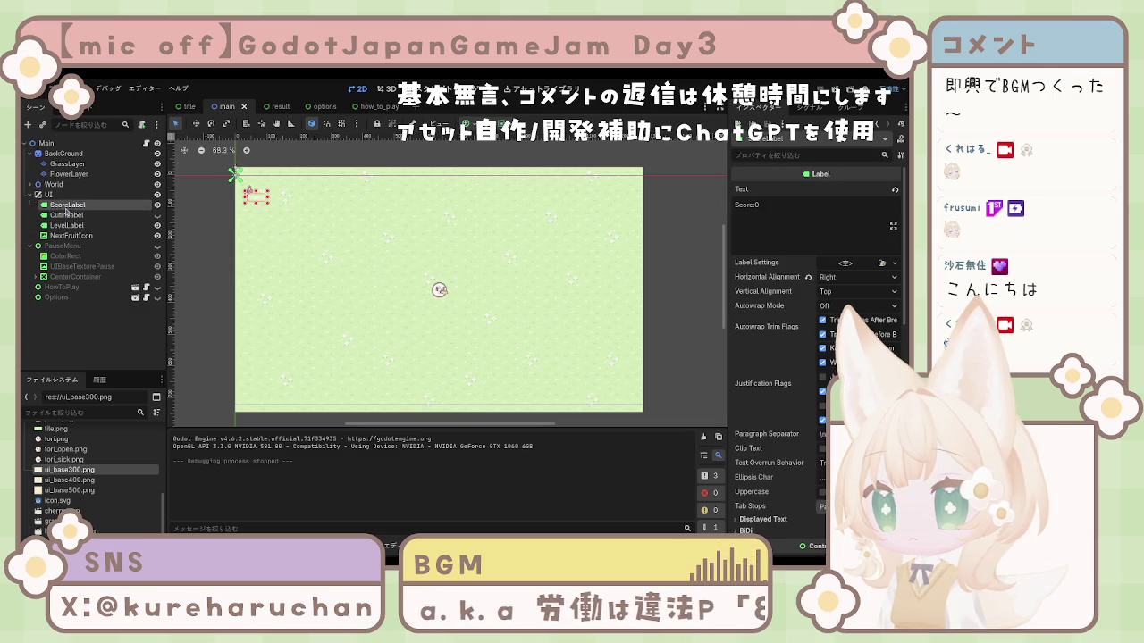
{"action": "key", "text": "Up"}
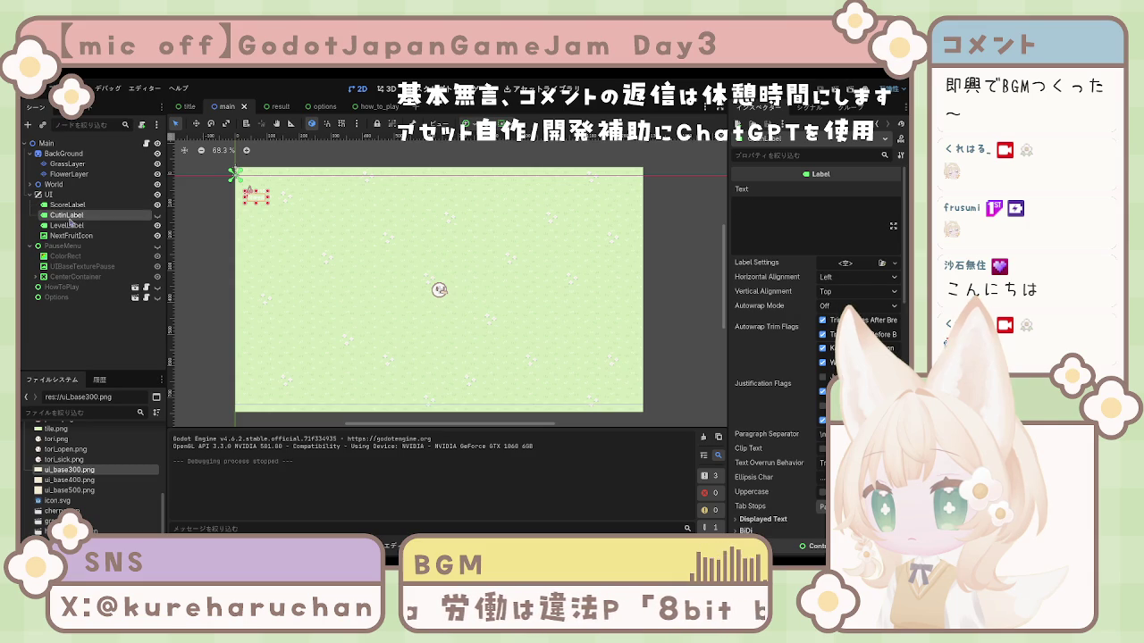
{"action": "left_click", "coordinate": [69, 196]}
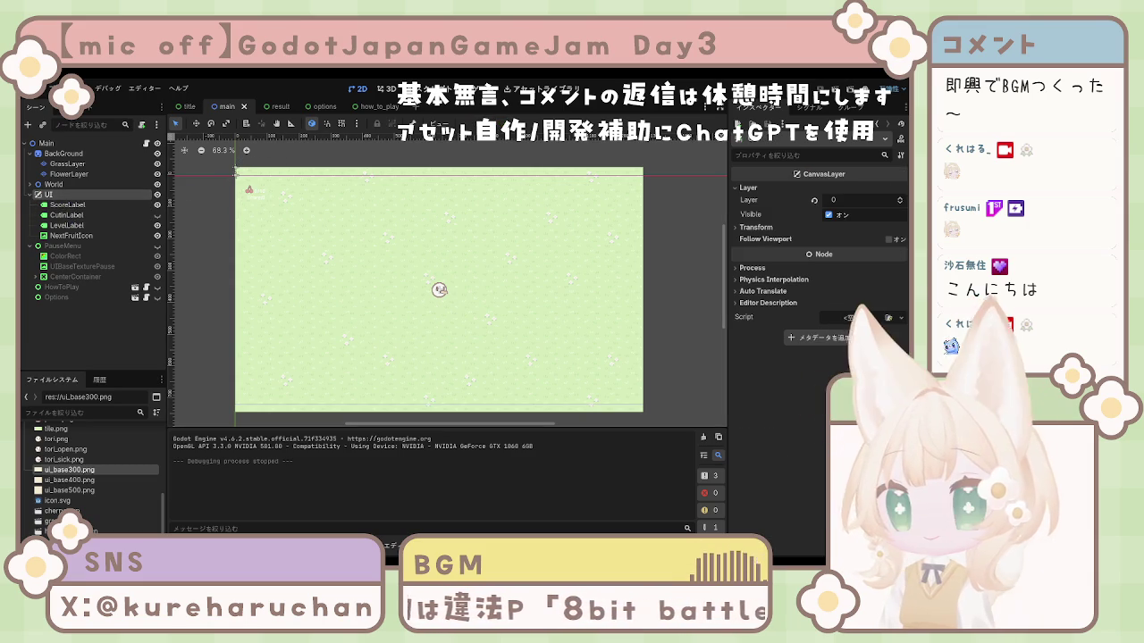
{"action": "left_click", "coordinate": [83, 332]}
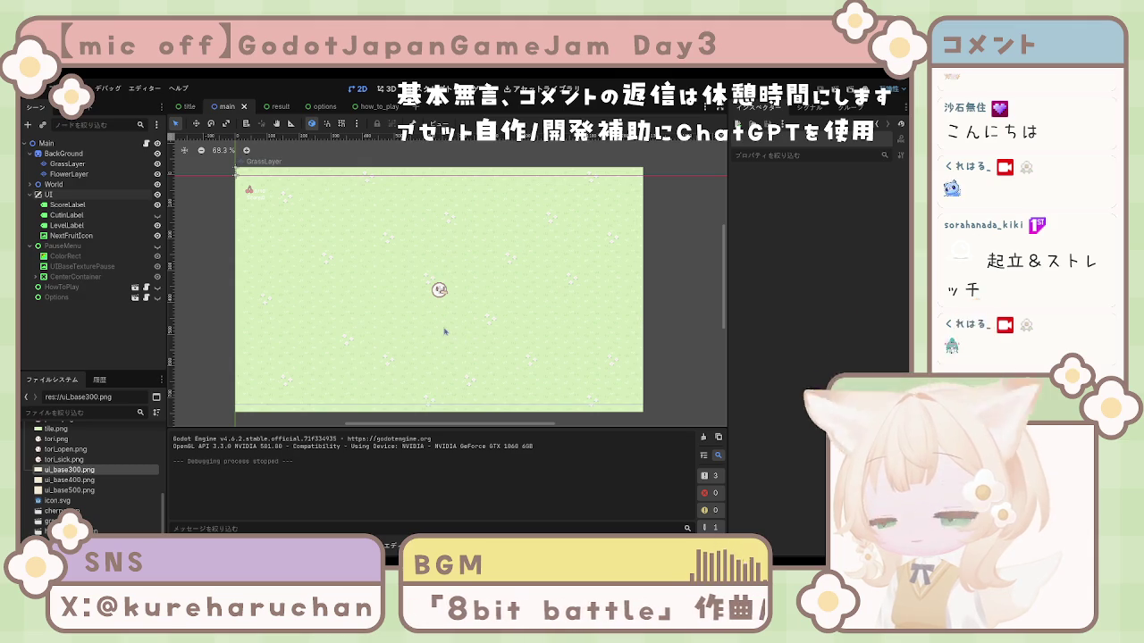
Return to the title scene to view its four menu buttons on the cream panel
{"action": "left_click", "coordinate": [185, 107]}
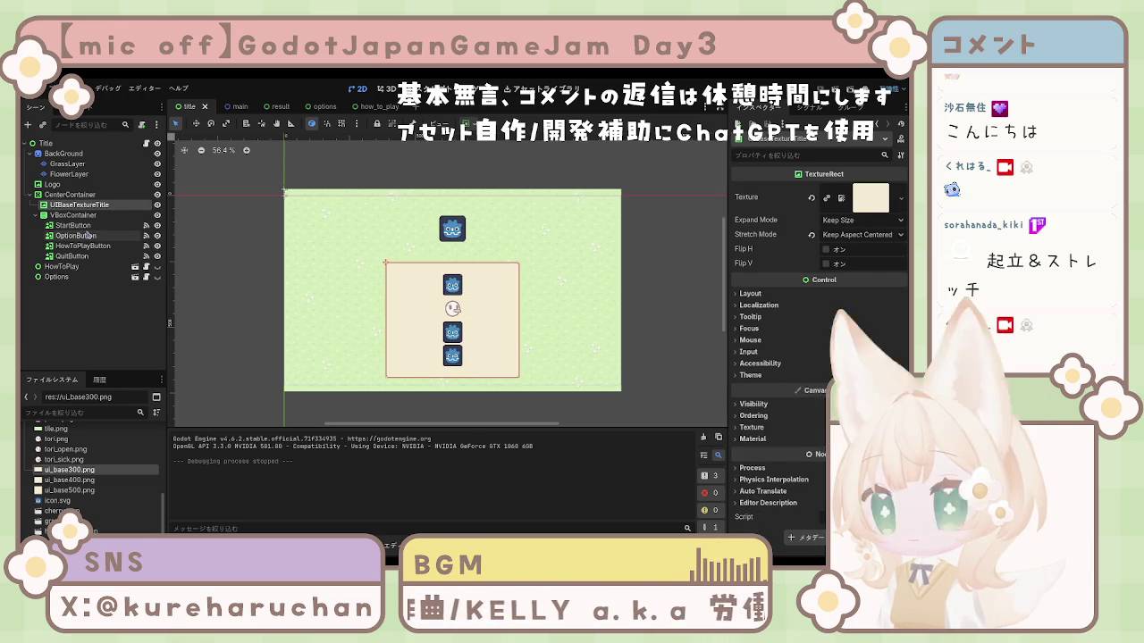
{"action": "left_click", "coordinate": [89, 236]}
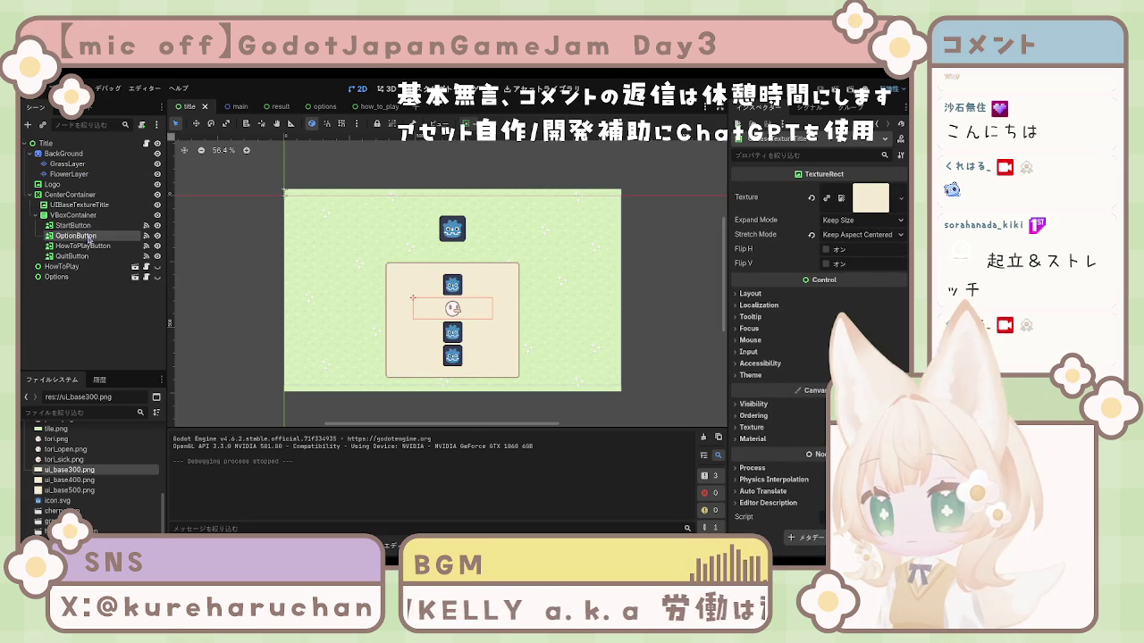
{"action": "left_click", "coordinate": [90, 246]}
{"action": "left_click", "coordinate": [91, 257]}
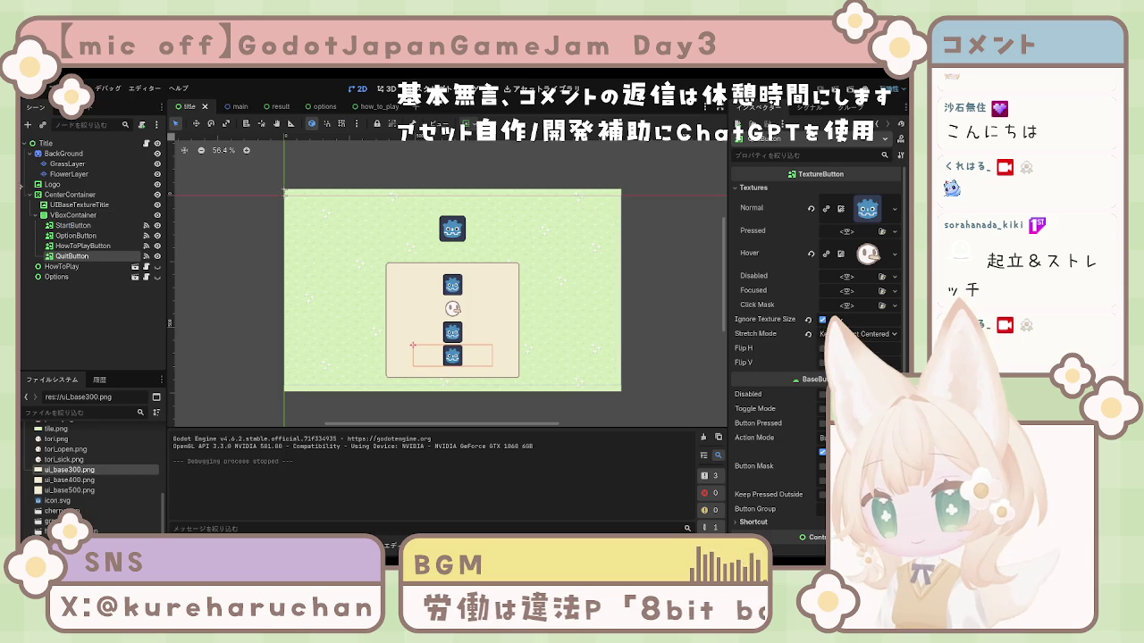
{"action": "left_click", "coordinate": [80, 176]}
{"action": "left_click", "coordinate": [85, 175]}
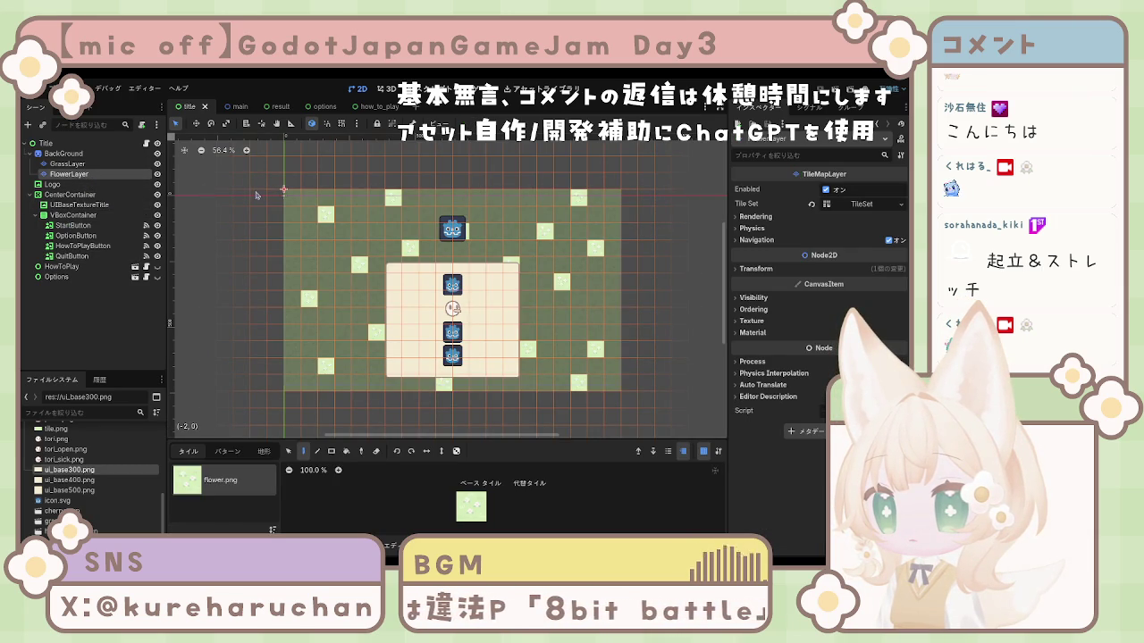
{"action": "left_click", "coordinate": [69, 155]}
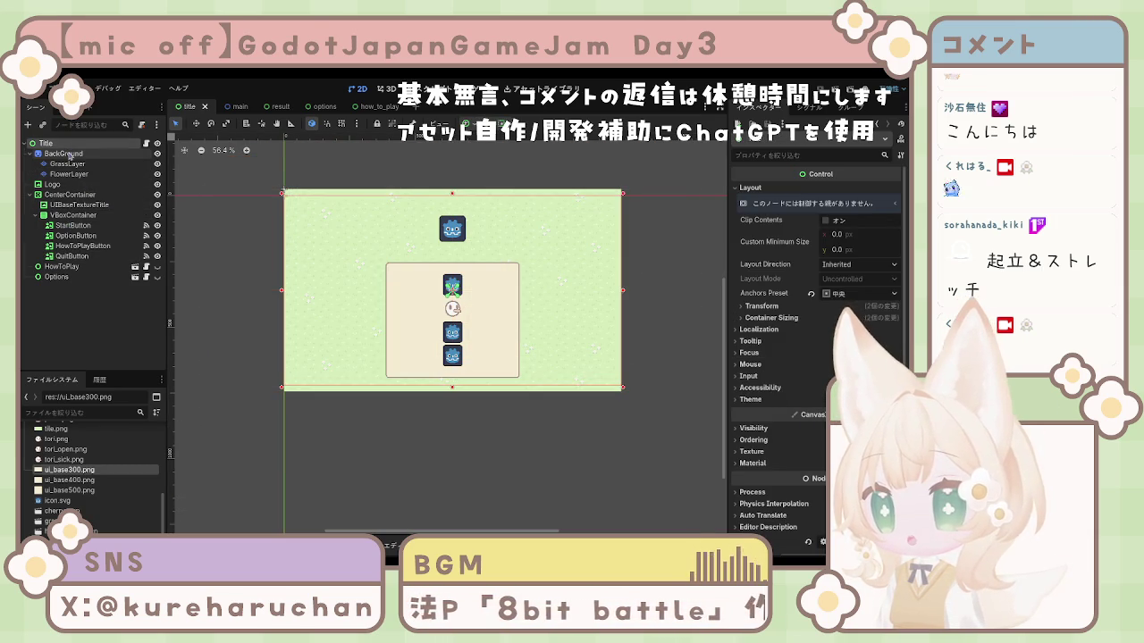